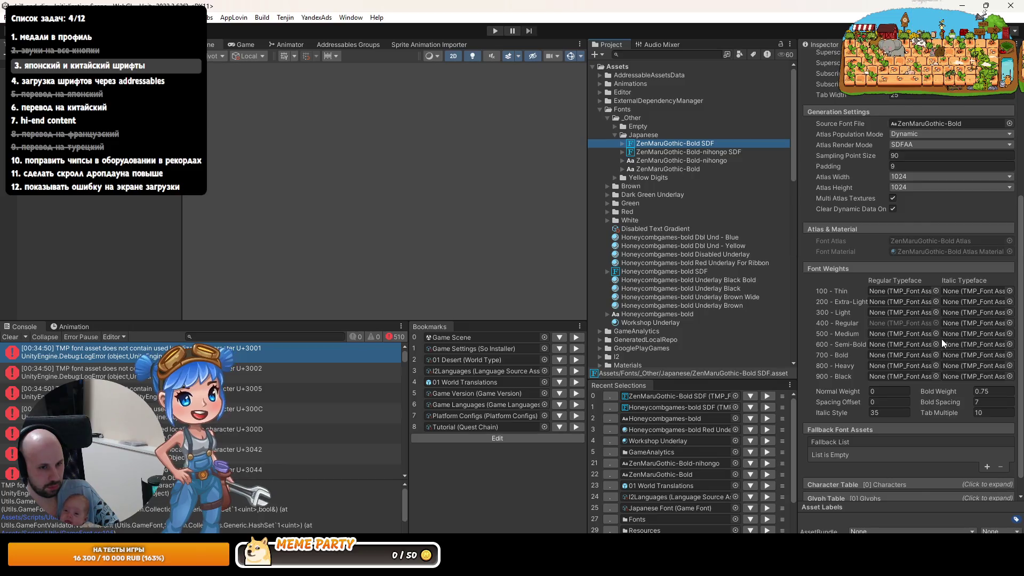
# Step: Enter play mode and inspect the Honeycombgames-bold SDF font asset
pyautogui.scroll(-2, 942, 338)
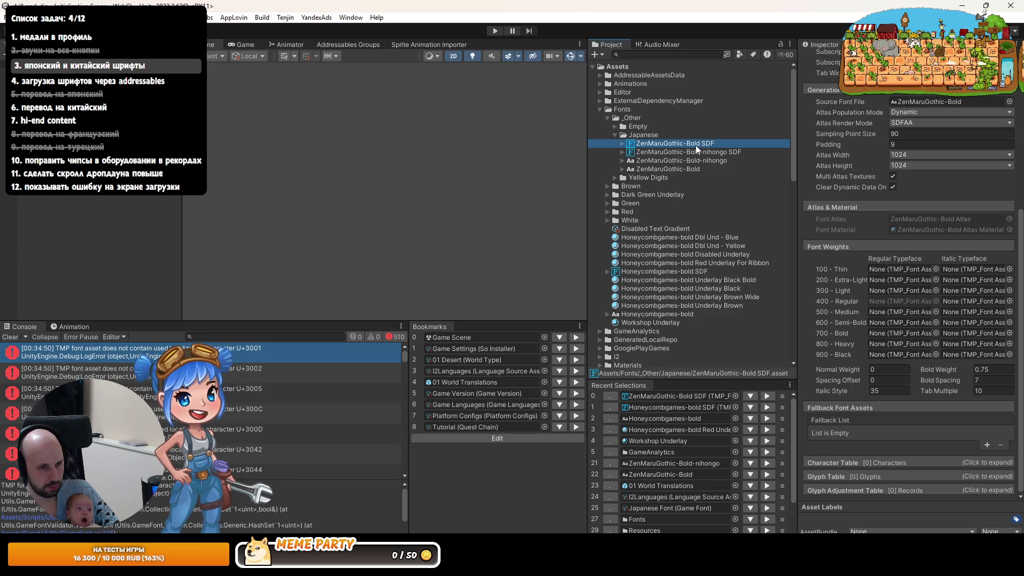
pyautogui.click(495, 30)
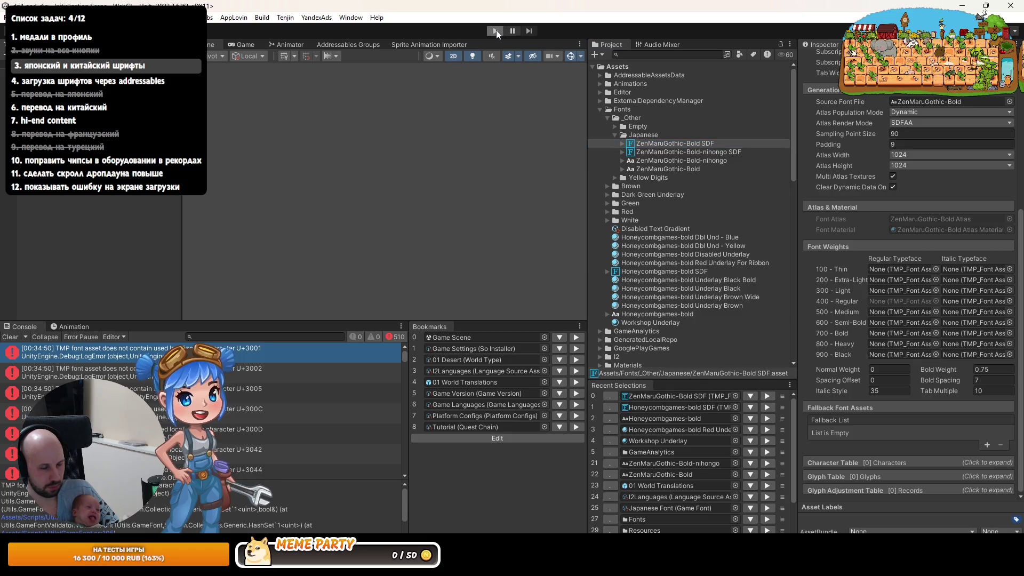
pyautogui.click(664, 271)
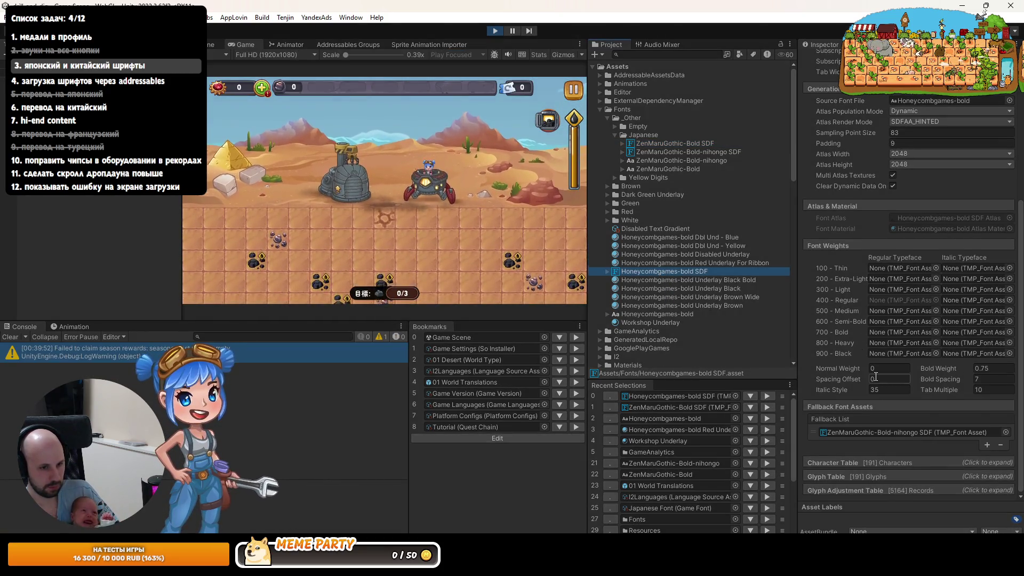
# Step: Inspect the ZenMaruGothic-Bold SDF assets, confirm the nihongo fallback, and pause the game
pyautogui.click(676, 145)
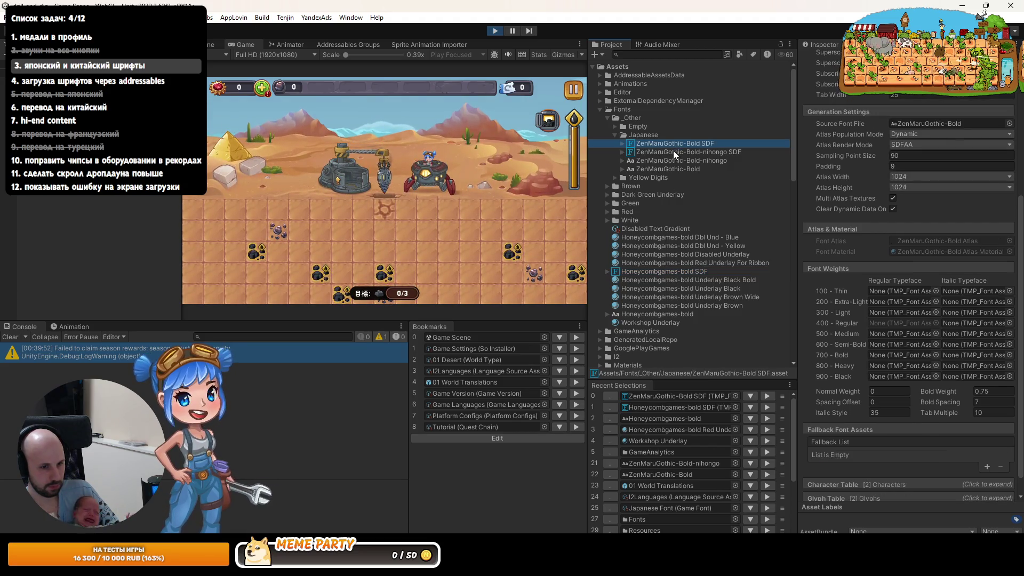
pyautogui.click(679, 153)
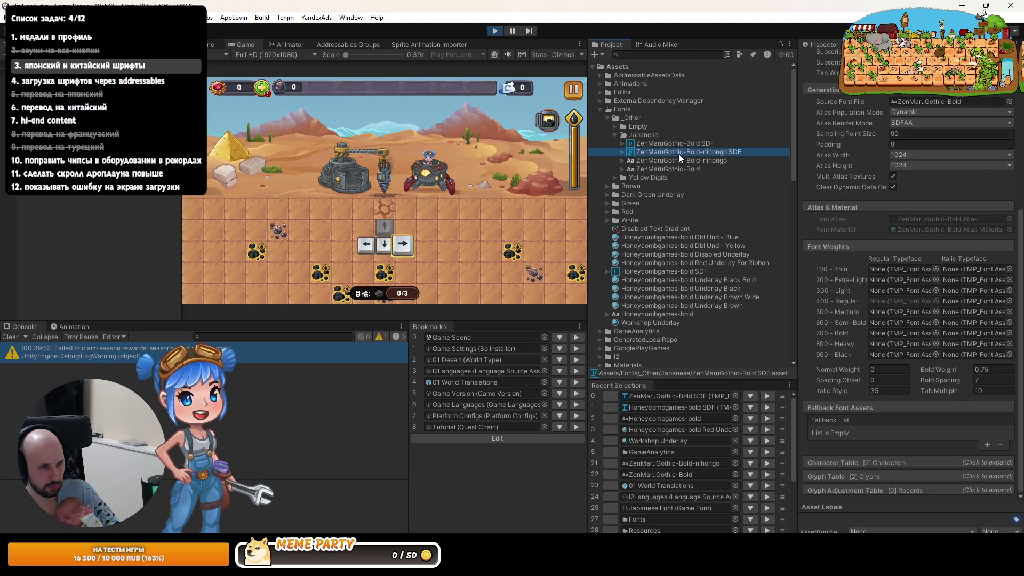
pyautogui.click(684, 143)
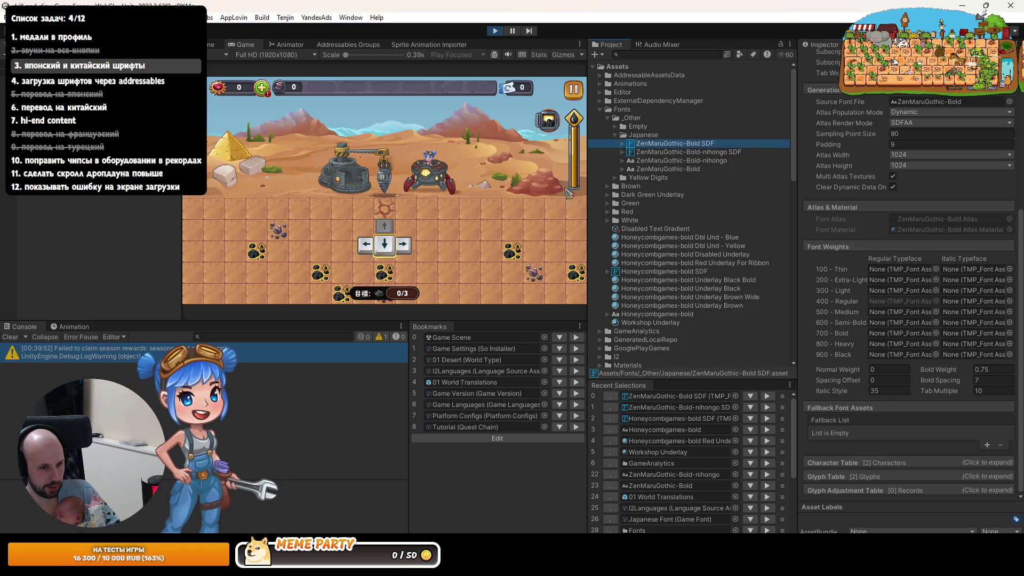
pyautogui.click(627, 271)
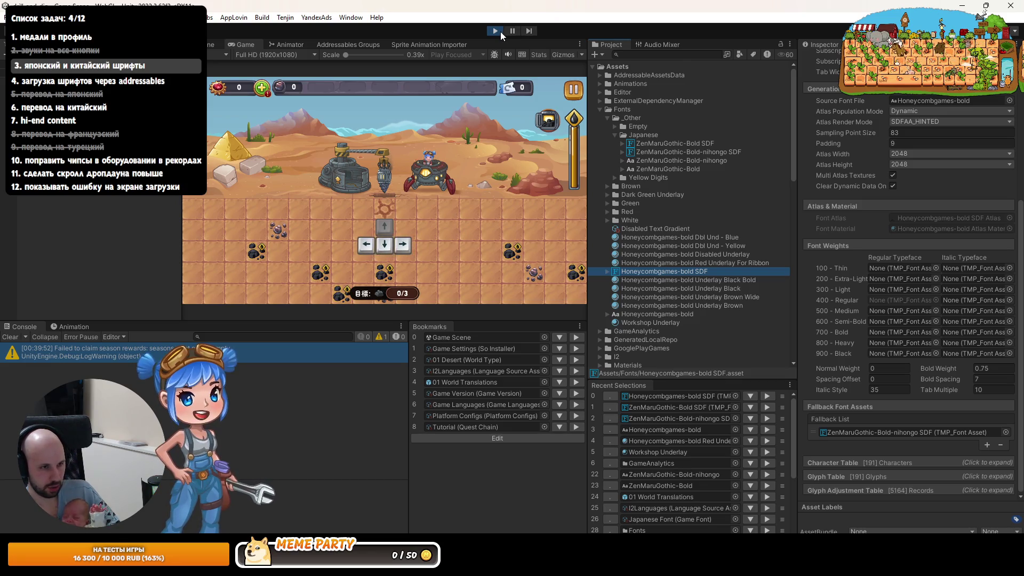
pyautogui.click(573, 89)
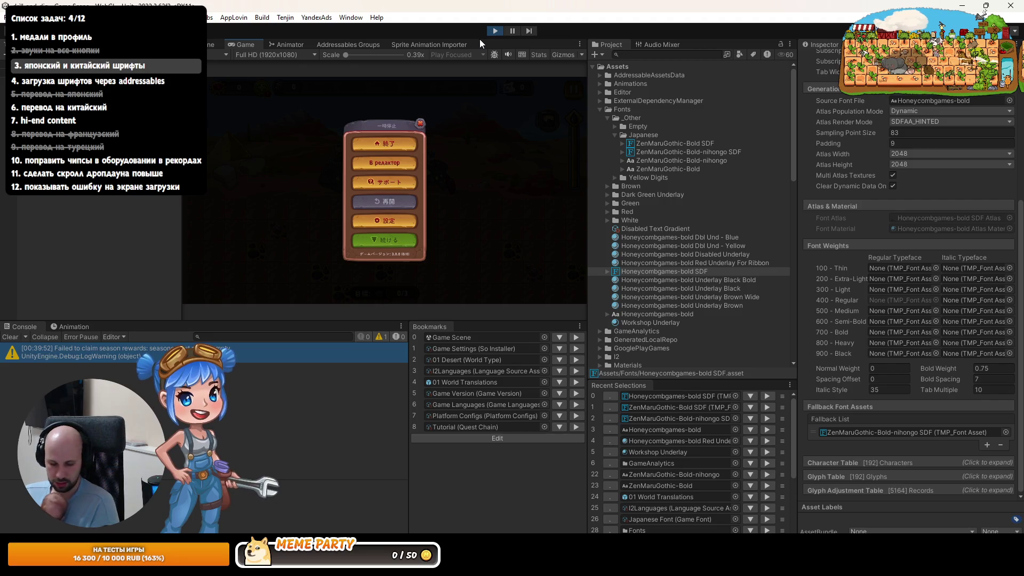
# Step: Stop the running game and return to editing in the empty Scene view
pyautogui.click(493, 32)
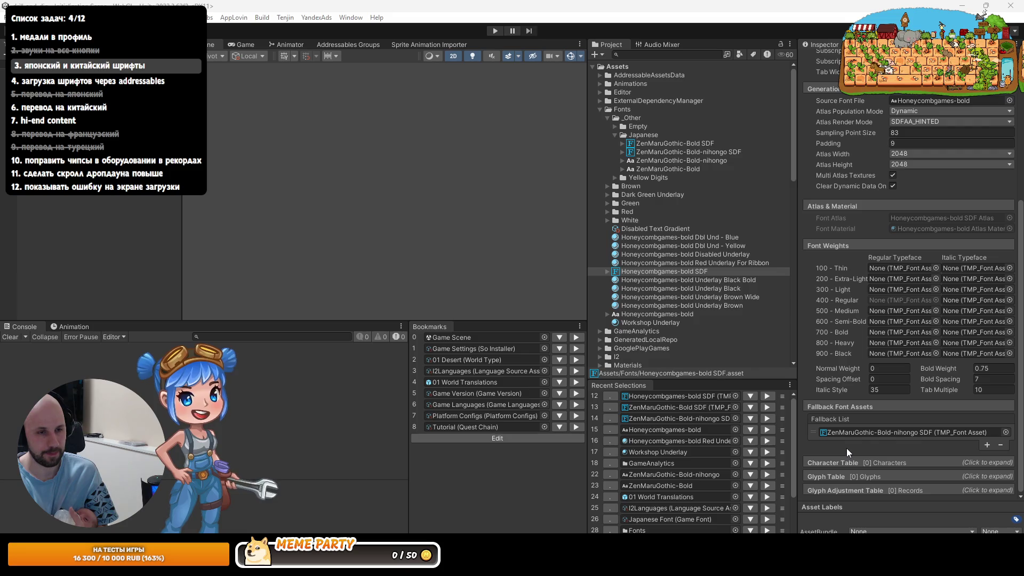
# Step: Review the Honeycombgames-bold SDF Fallback Font Assets list, showing only ZenMaruGothic-Bold-nihongo SDF
pyautogui.moveTo(809, 414)
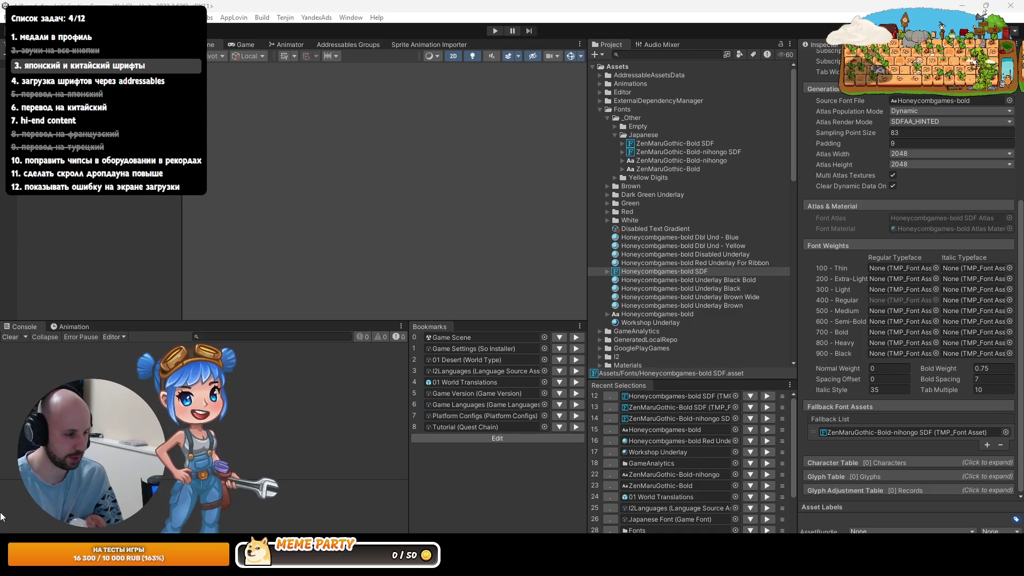
# Step: Launch Microsoft Word from the Start menu search and create a blank document
pyautogui.press('super')
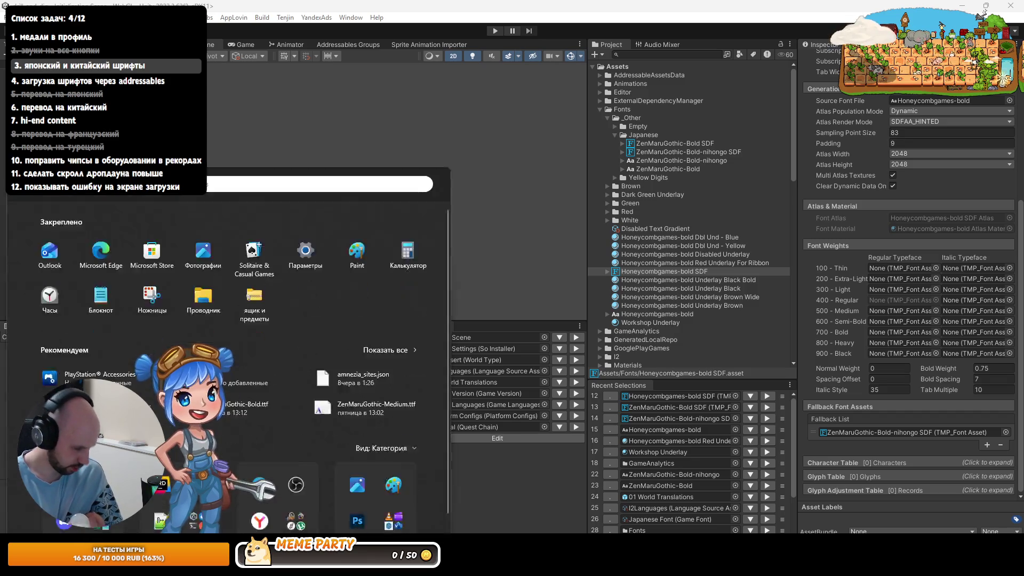
pyautogui.write('w')
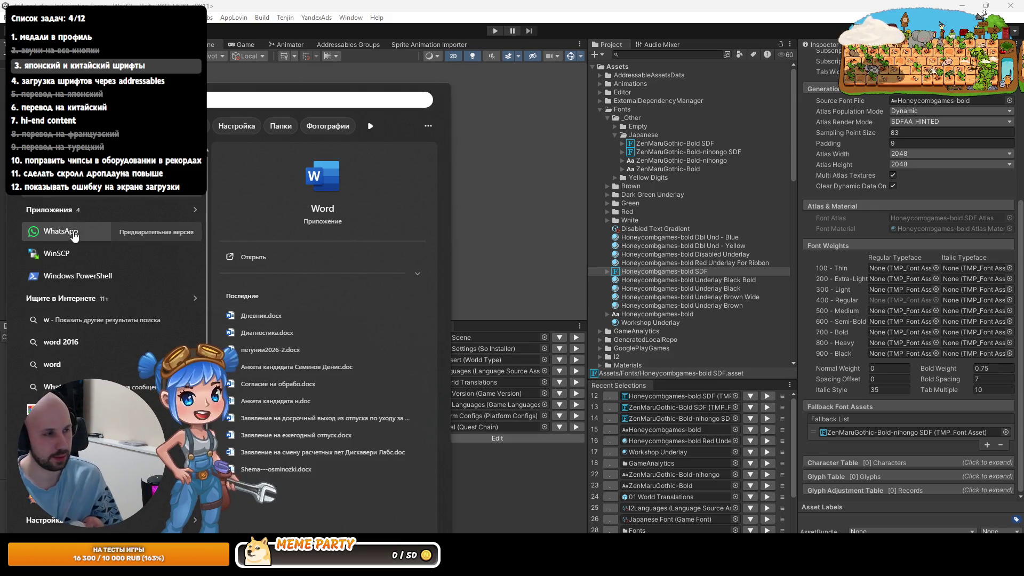
pyautogui.press('Return')
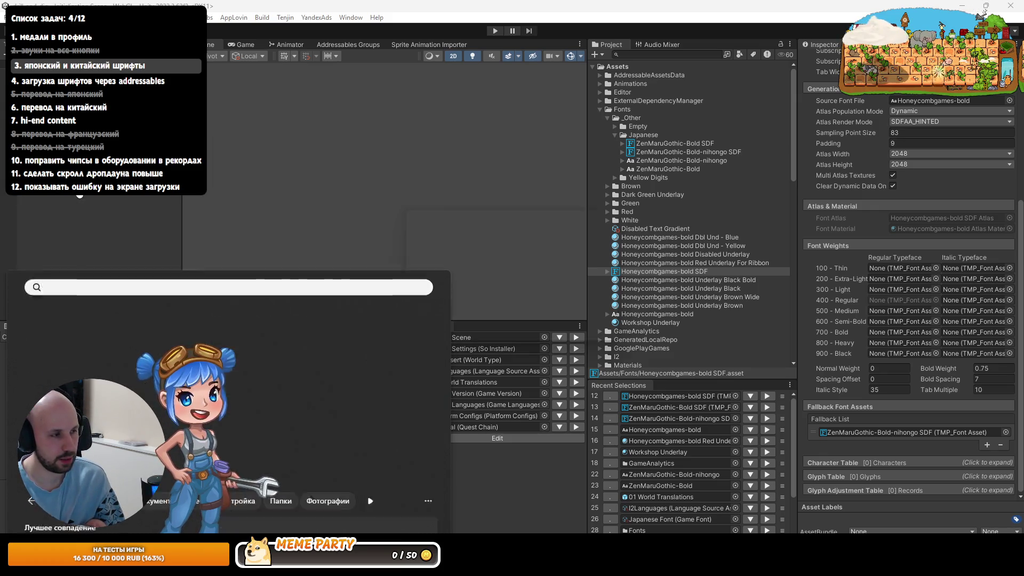
pyautogui.press('Return')
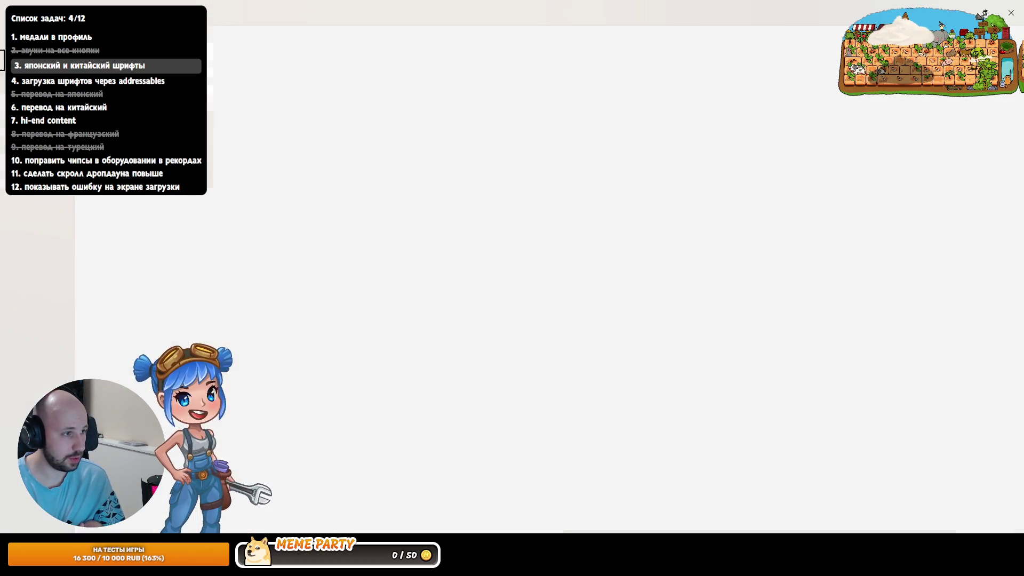
# Step: Look through Word's home view and font list without changing anything
pyautogui.click(19, 34)
pyautogui.press('Escape')
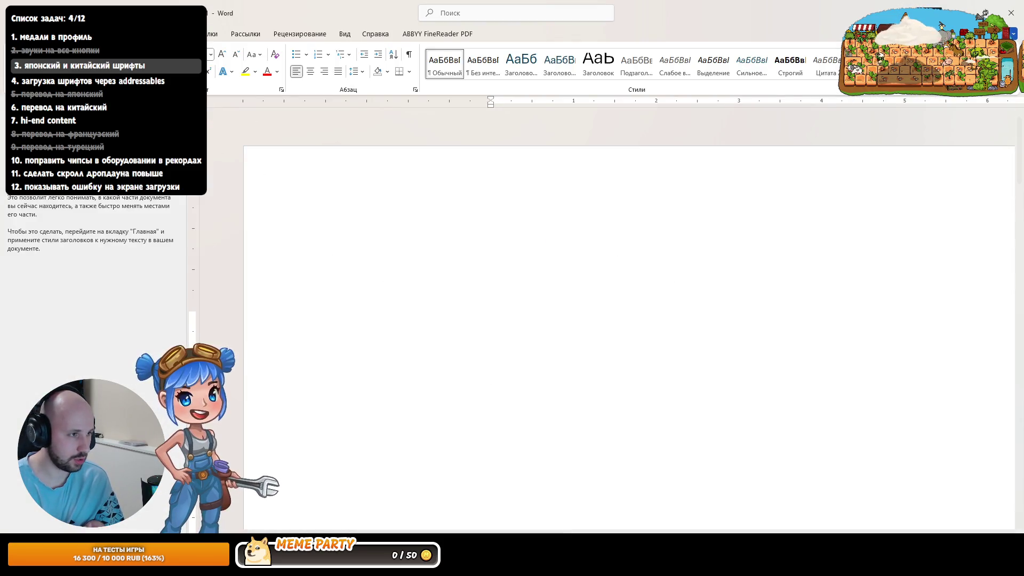
pyautogui.click(211, 53)
pyautogui.scroll(-5, 186, 331)
pyautogui.scroll(-15, 192, 336)
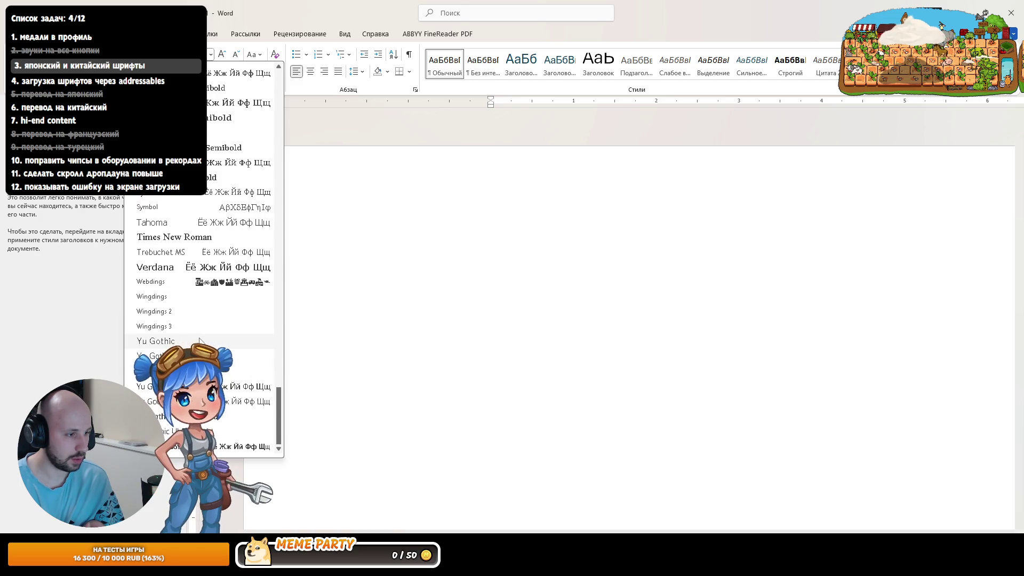
pyautogui.press('Escape')
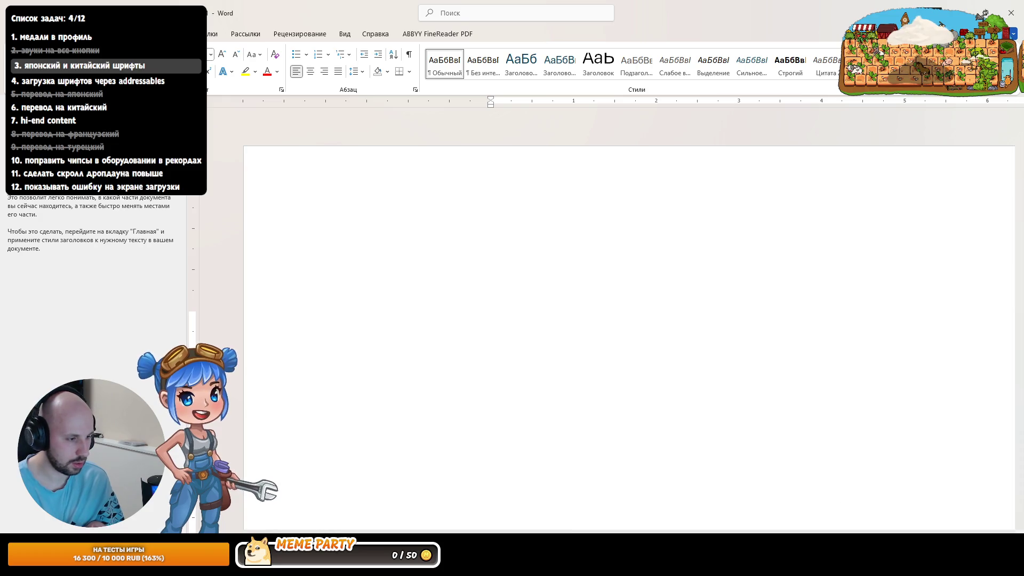
# Step: Type the bracketed test line of Latin 'hl' and Cyrillic 'гшщорло' letters in Word
pyautogui.hotkey('alt', 'Tab')
pyautogui.hotkey('alt', 'Tab')
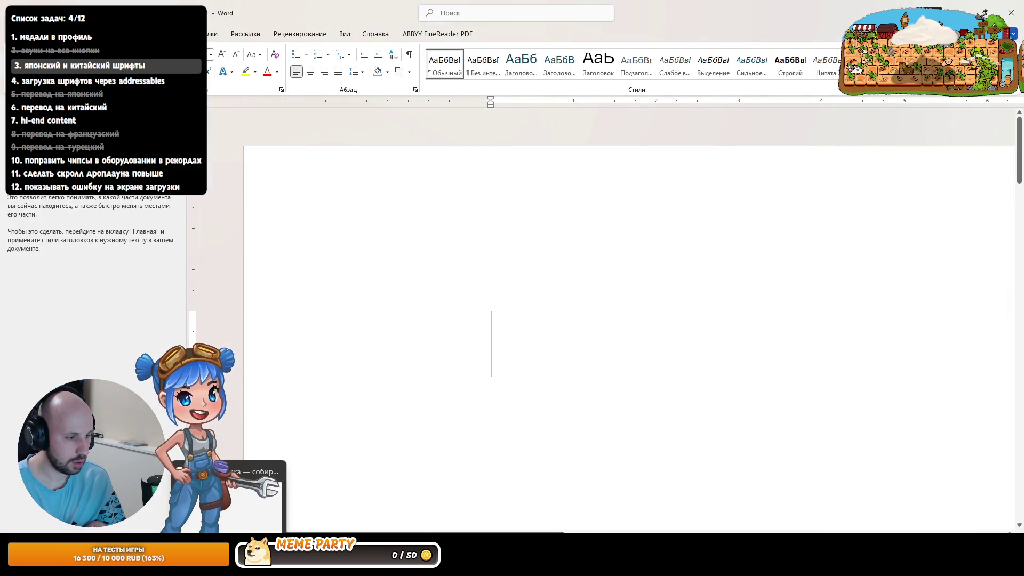
pyautogui.hotkey('alt', 'Tab')
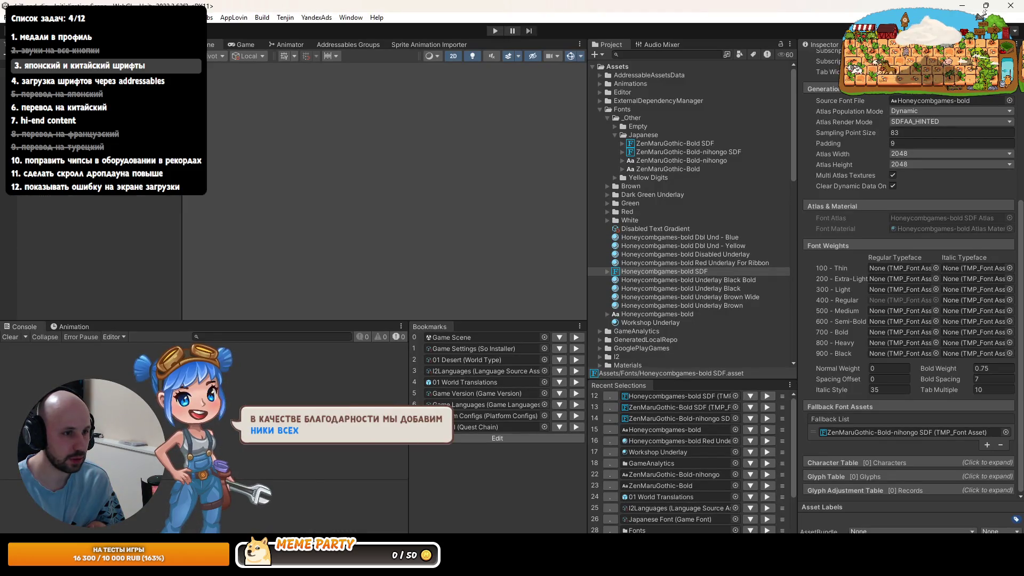
pyautogui.hotkey('alt', 'Tab')
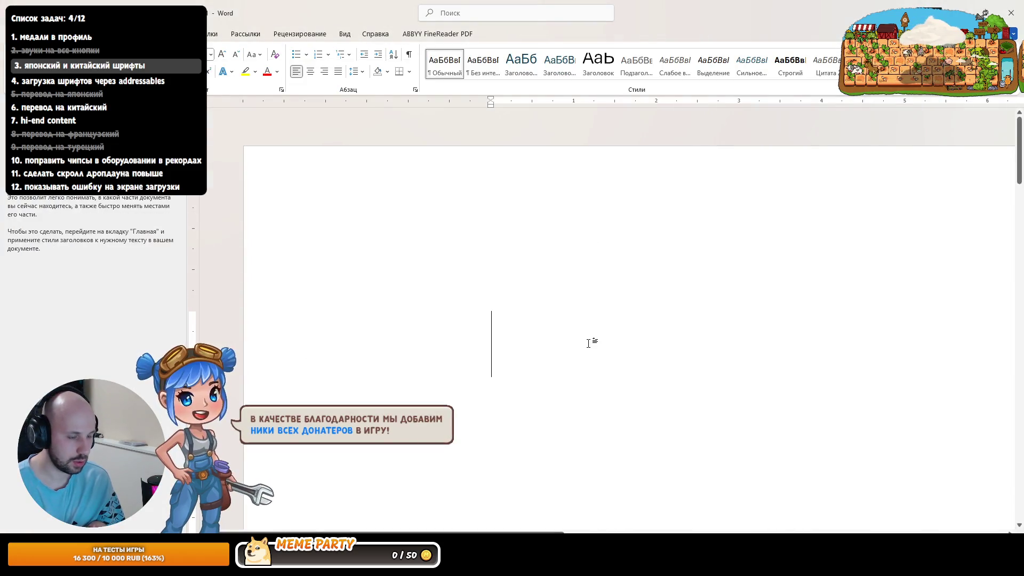
pyautogui.write('()')
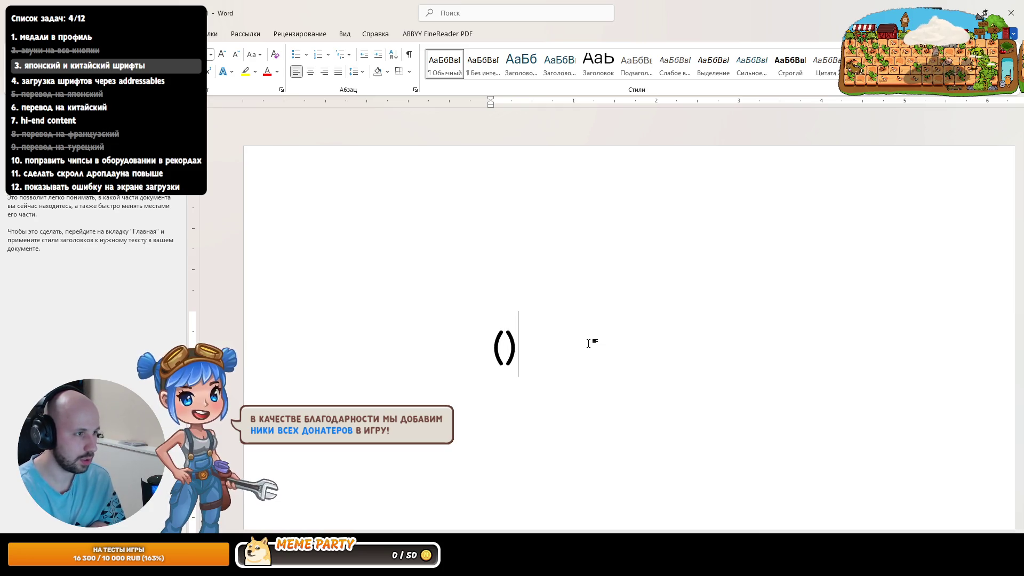
pyautogui.hotkey('ctrl', 'a')
pyautogui.press('Left')
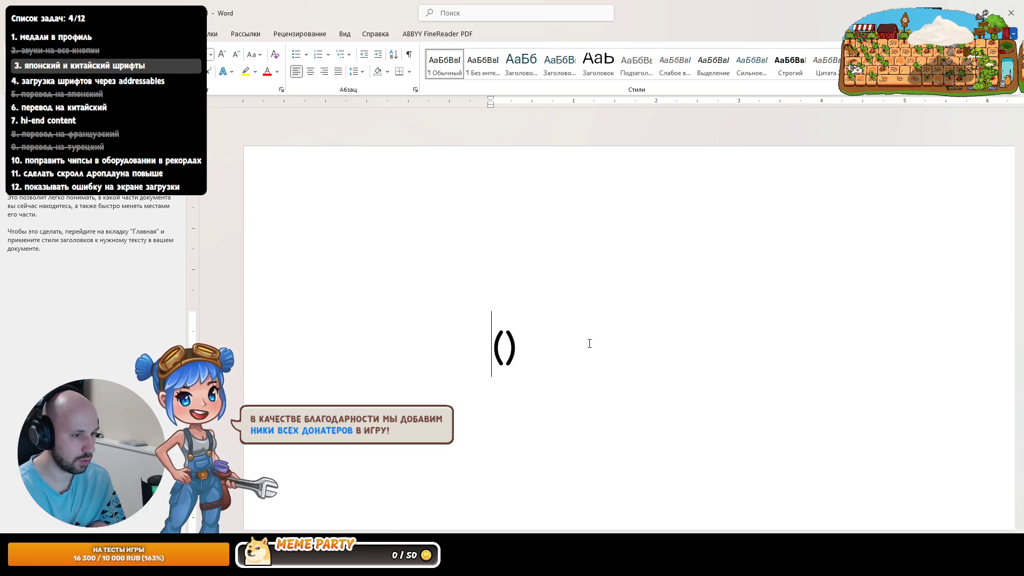
pyautogui.press('Right')
pyautogui.write('hl')
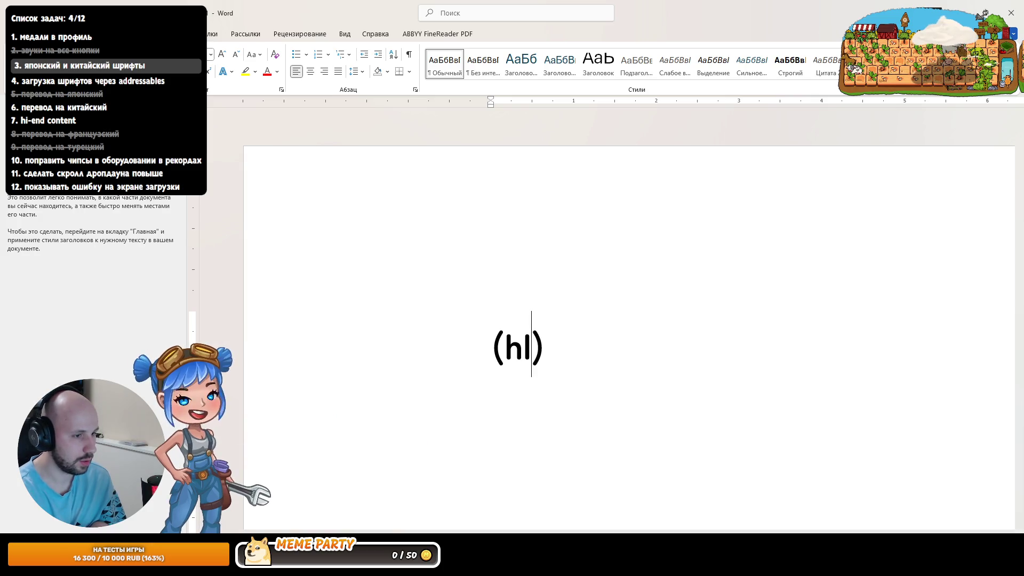
pyautogui.press('Left')
pyautogui.press('Left')
pyautogui.hotkey('shift', 'Right')
pyautogui.hotkey('shift', 'Right')
pyautogui.press('Right')
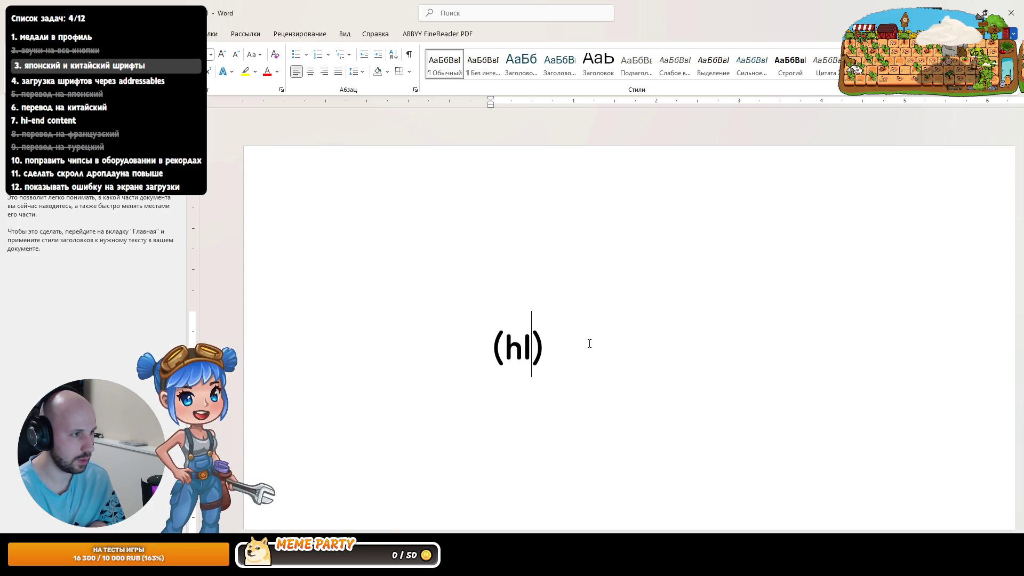
pyautogui.write('гшщорло')
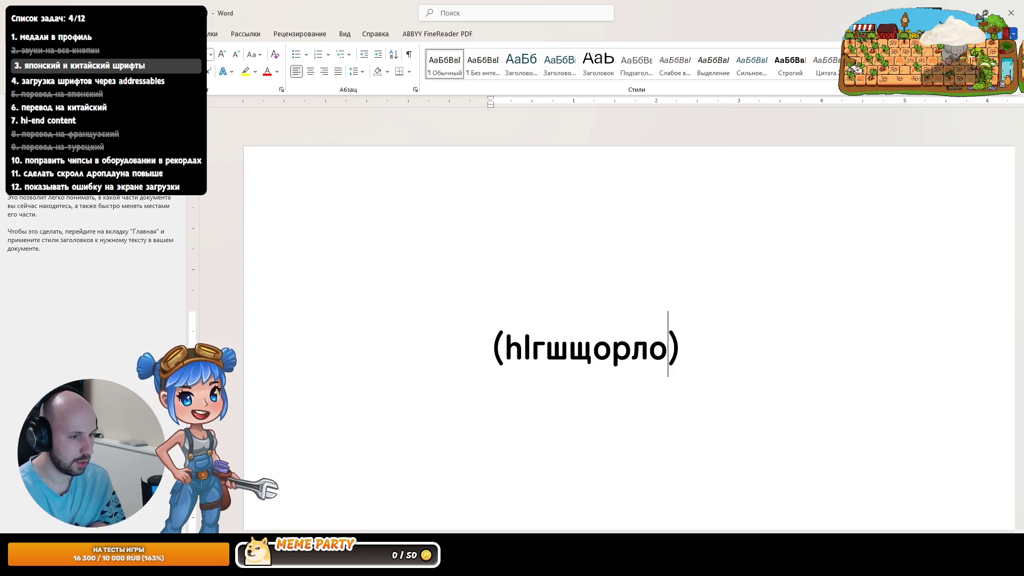
# Step: Select the whole test line, then bring up the ZenMaruGothic-Bold font asset's options in Unity
pyautogui.tripleClick(589, 347)
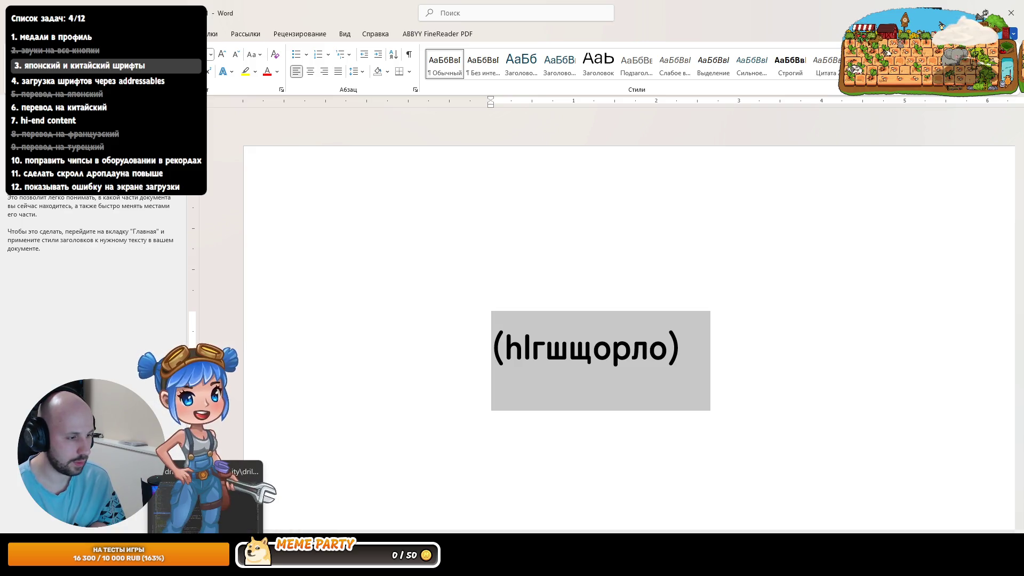
pyautogui.click(205, 565)
pyautogui.rightClick(658, 167)
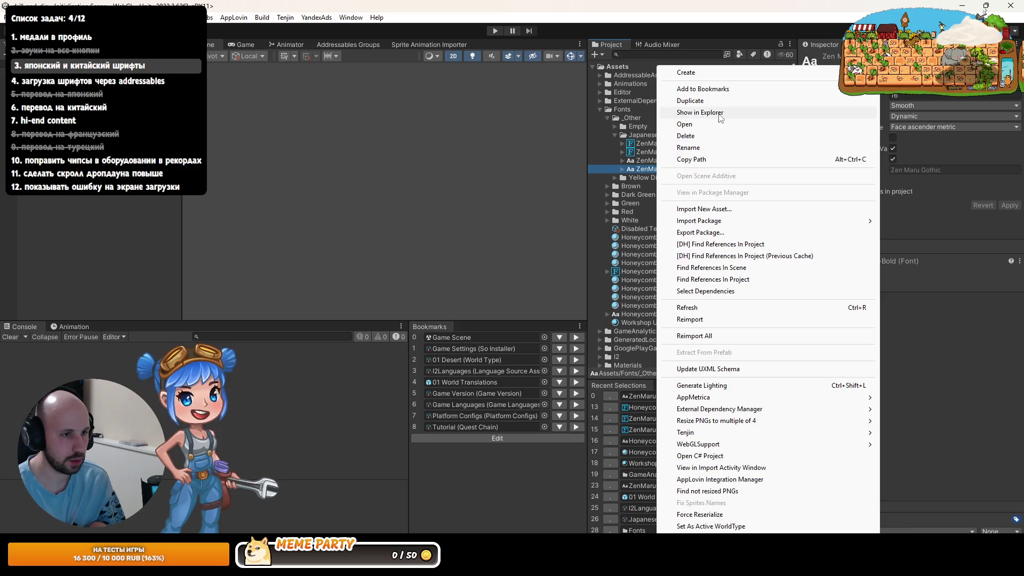
# Step: Reveal ZenMaruGothic-Bold.ttf in File Explorer and select it to view its details
pyautogui.click(689, 112)
pyautogui.hotkey('alt', 'Tab')
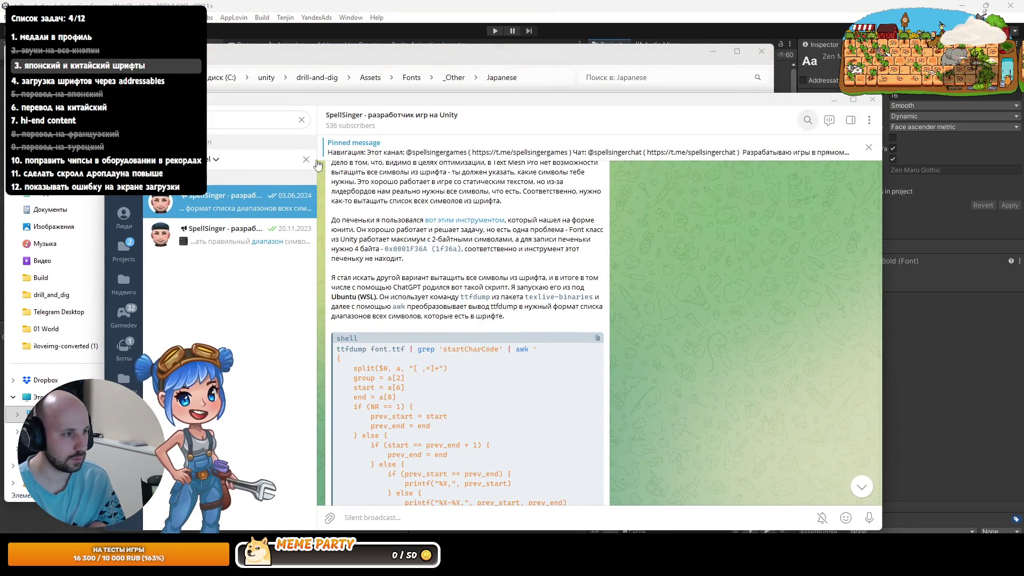
pyautogui.click(355, 113)
pyautogui.press('Escape')
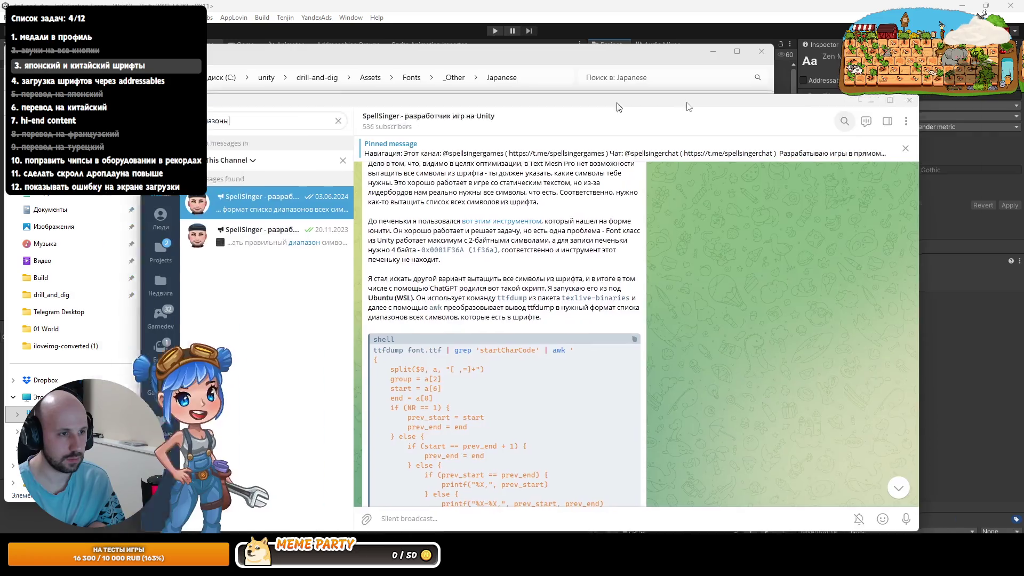
pyautogui.hotkey('alt', 'Tab')
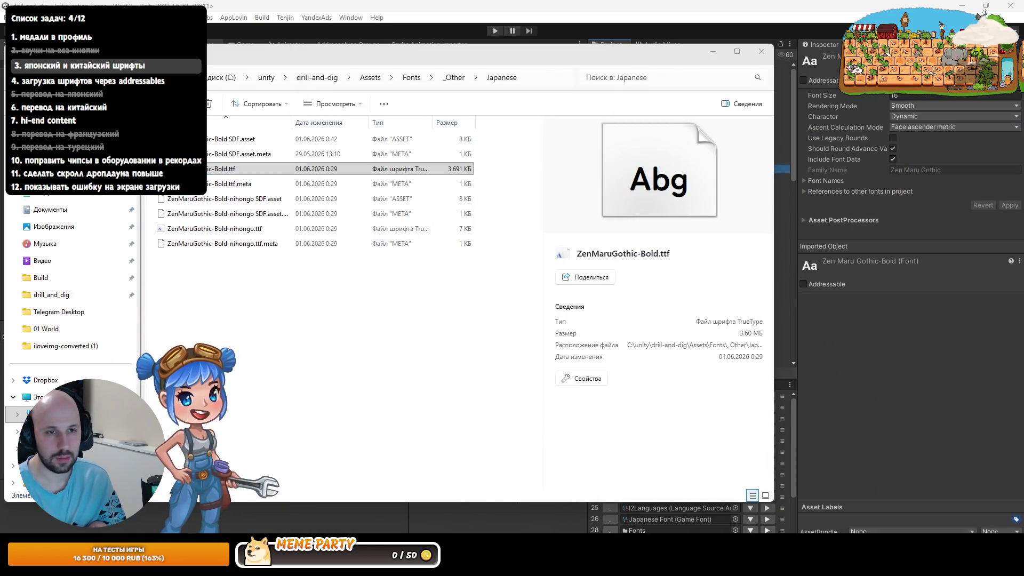
pyautogui.click(335, 422)
pyautogui.click(221, 169)
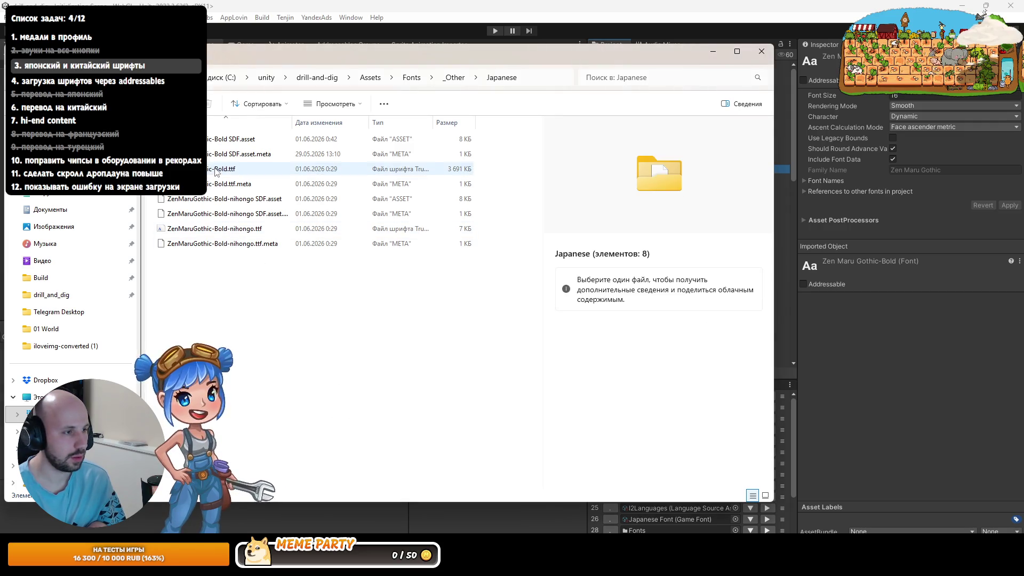
pyautogui.click(985, 11)
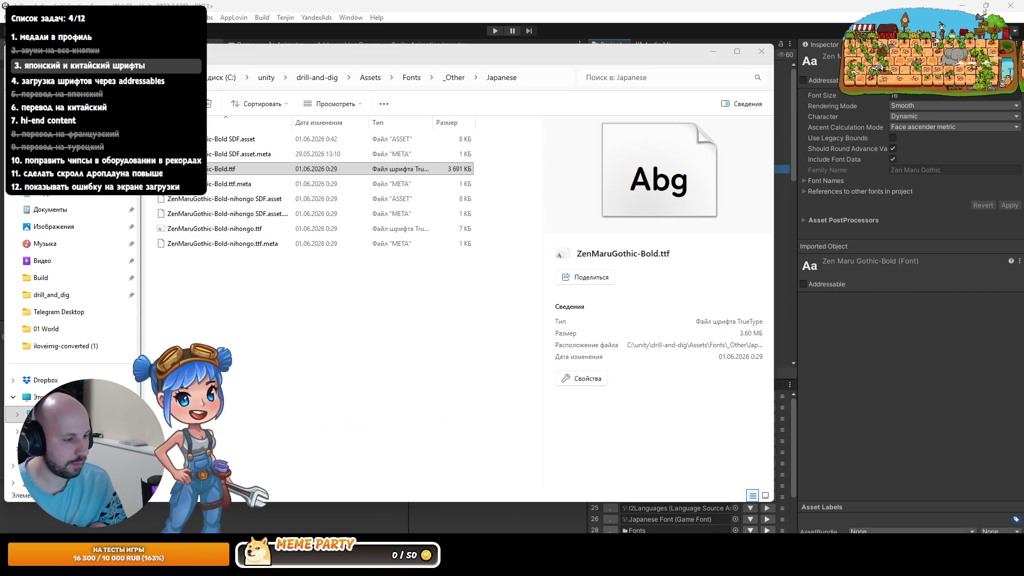
# Step: Start a new empty chat in the coding assistant and open a new Chrome tab
pyautogui.click(310, 560)
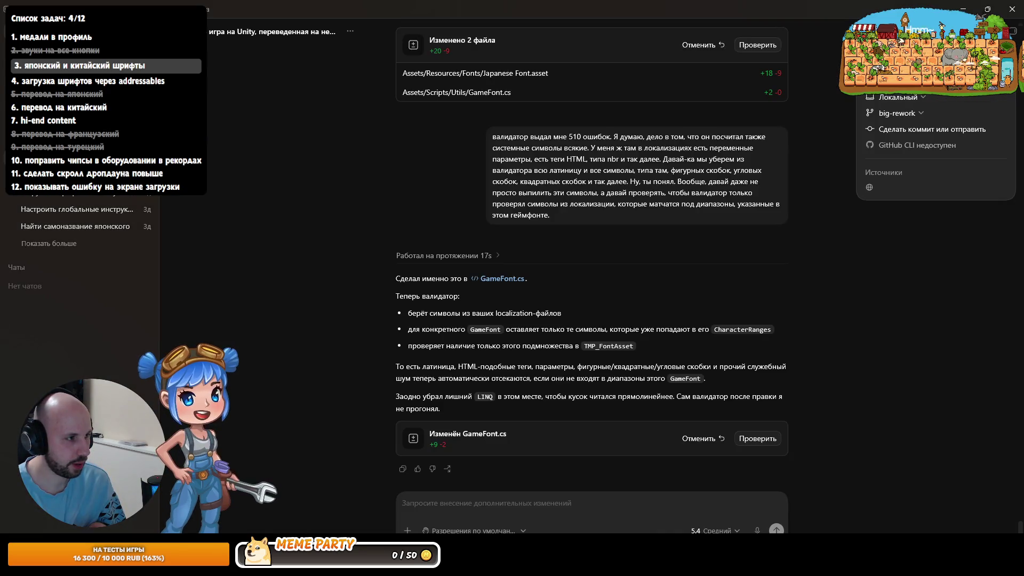
pyautogui.hotkey('ctrl', 'n')
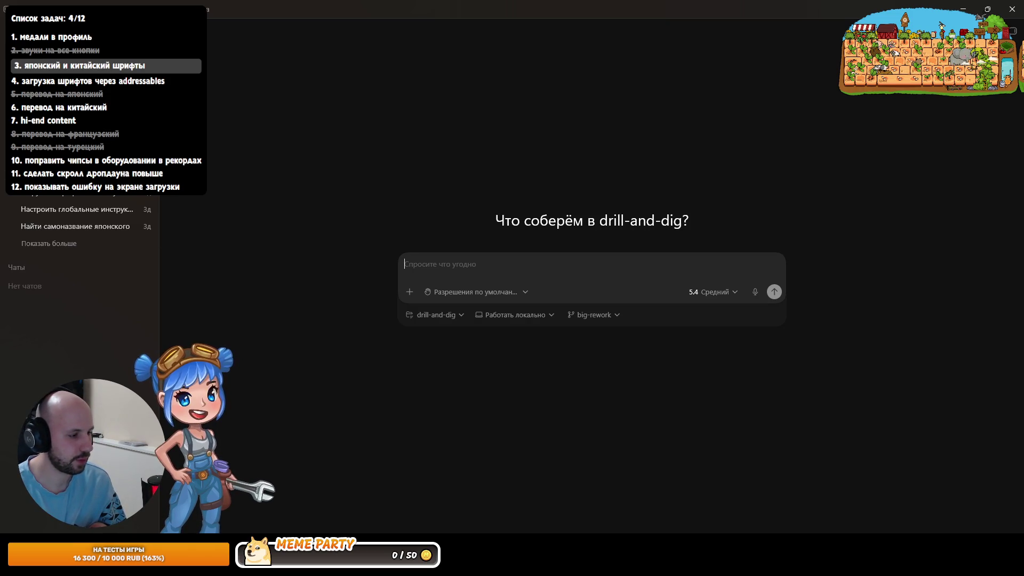
pyautogui.hotkey('alt', 'Tab')
pyautogui.click(277, 12)
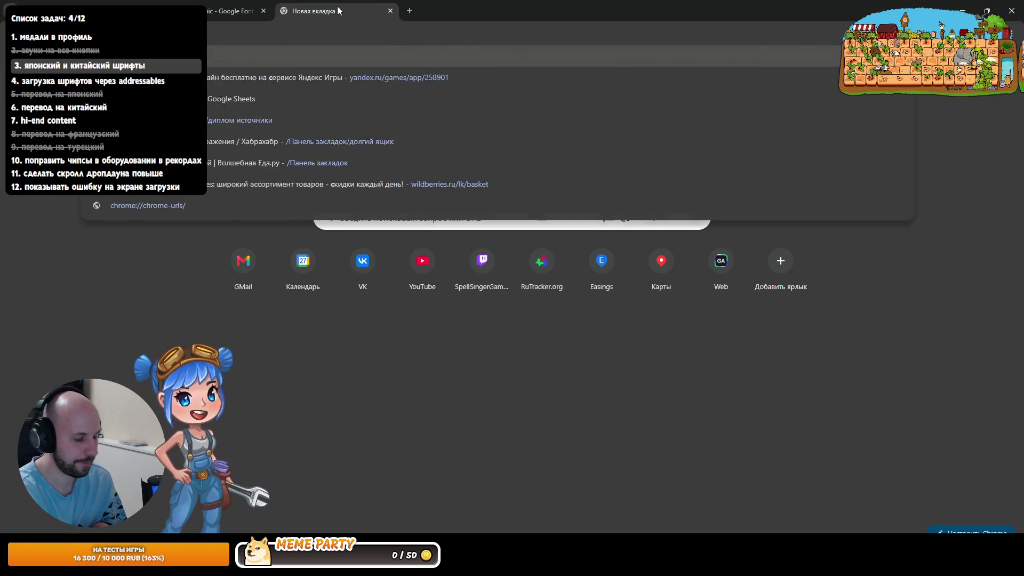
# Step: Open the ChatGPT site in the new browser tab
pyautogui.press('BackSpace')
pyautogui.write('c')
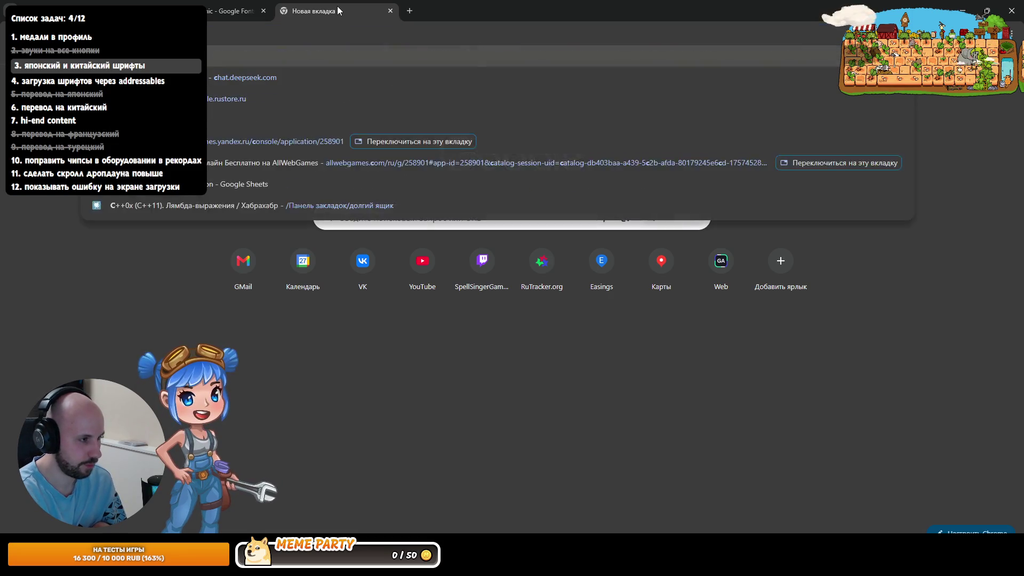
pyautogui.press('Return')
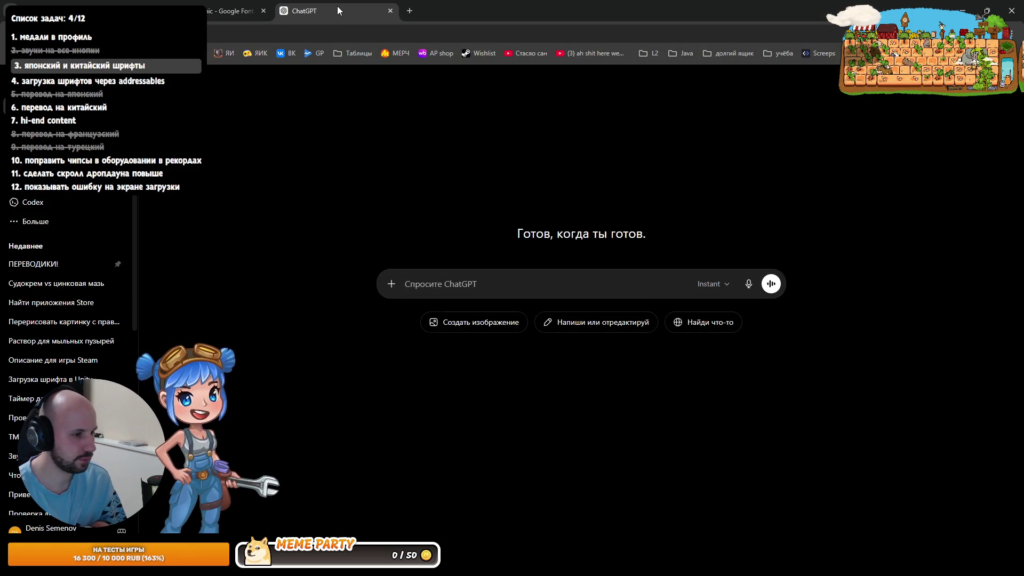
# Step: Dictate, correct and send a question about TextMesh Pro font fallbacks and kerning
pyautogui.click(749, 285)
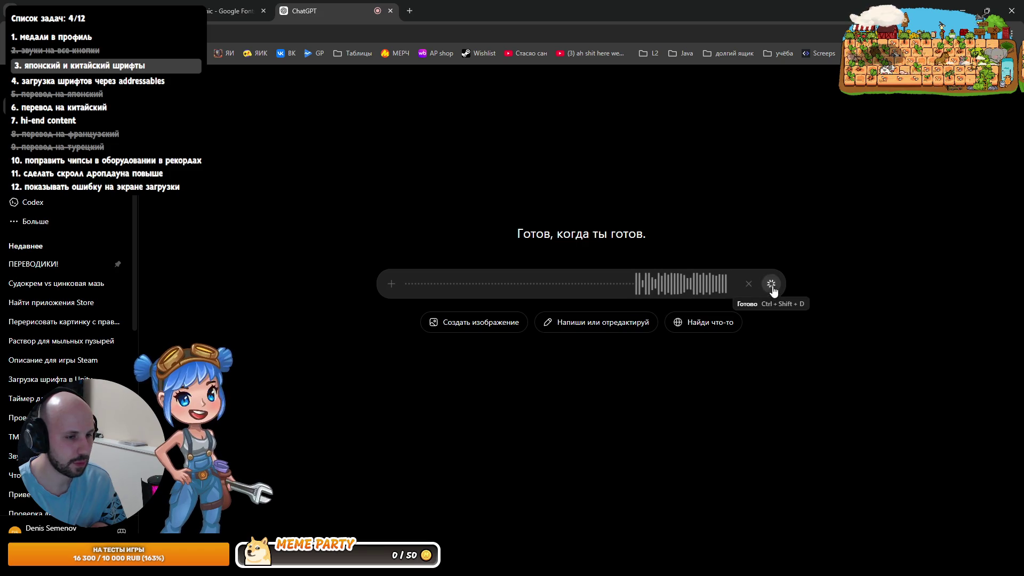
pyautogui.click(771, 284)
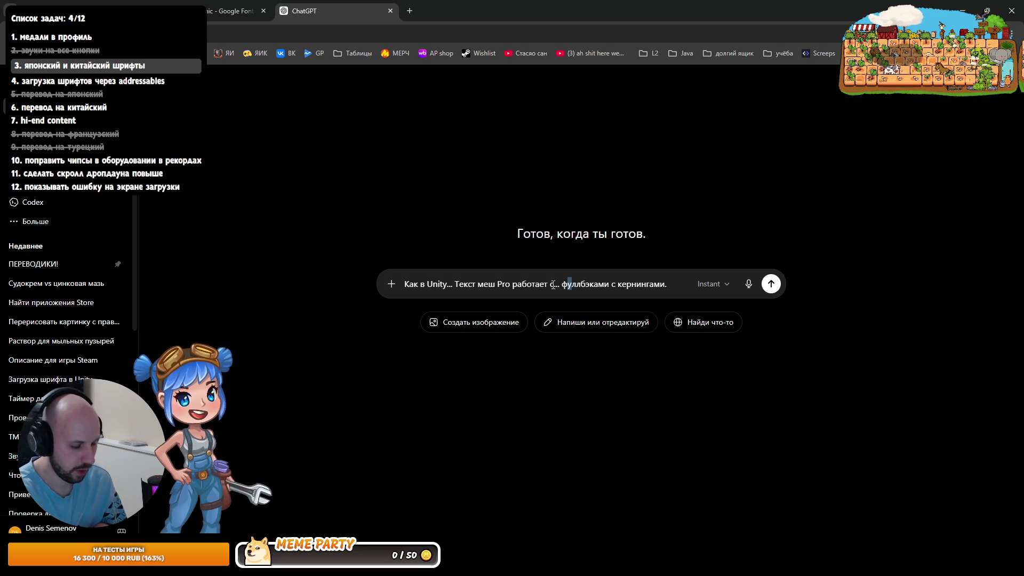
pyautogui.press('BackSpace')
pyautogui.write('о')
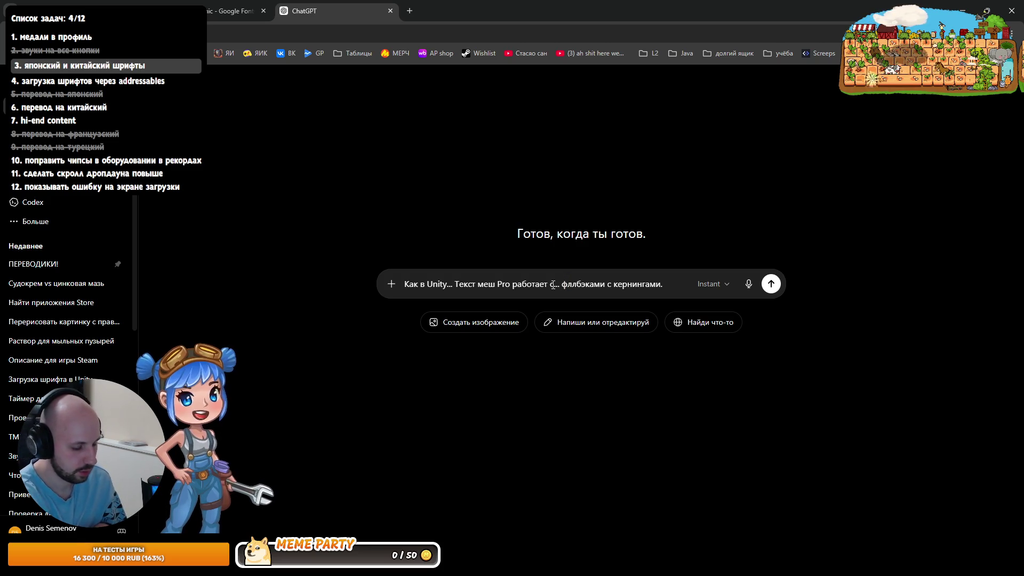
pyautogui.press('Return')
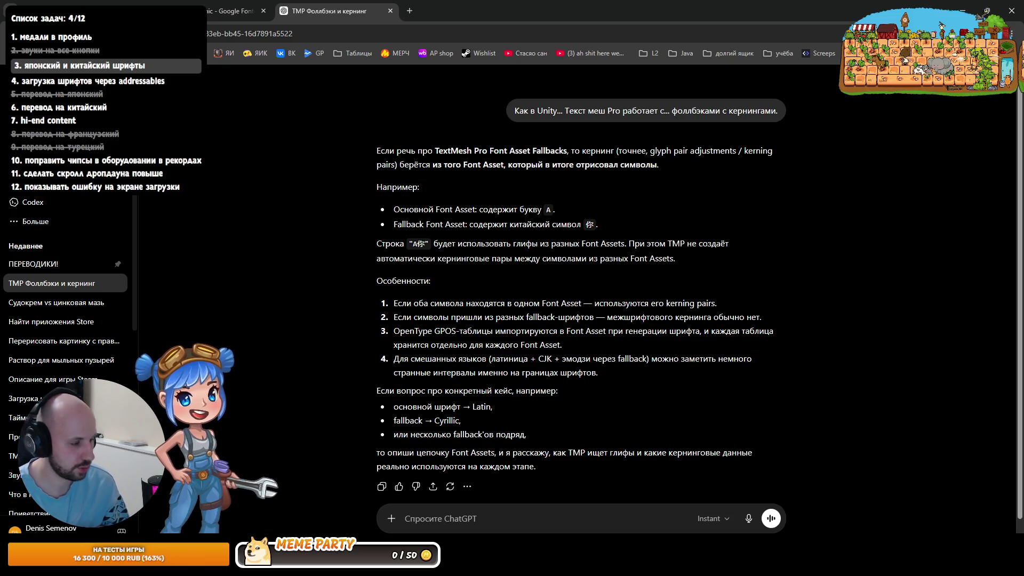
pyautogui.hotkey('alt', 'Tab')
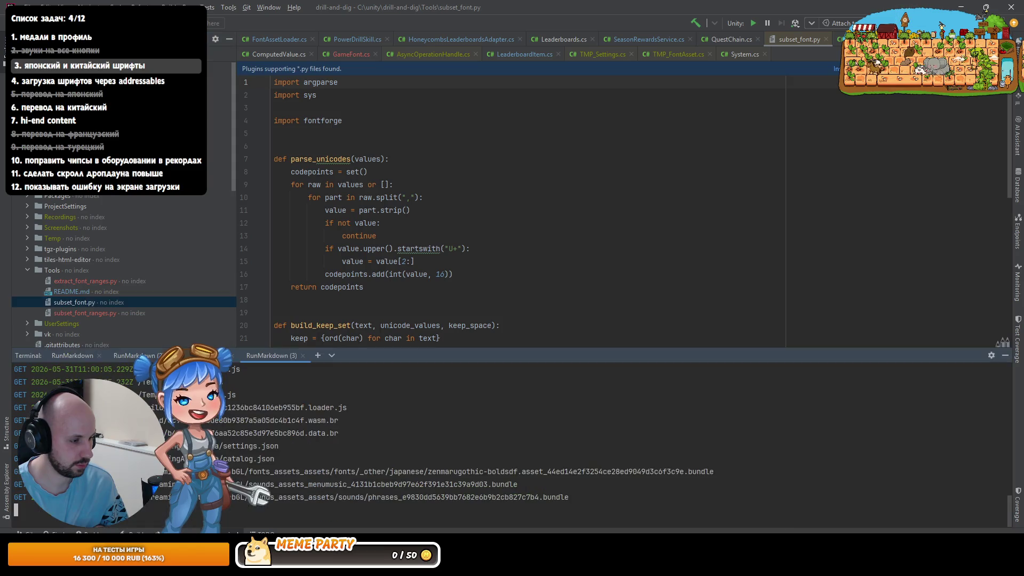
# Step: Open a new local PowerShell terminal in Rider and recall the subset_font.py command
pyautogui.click(318, 356)
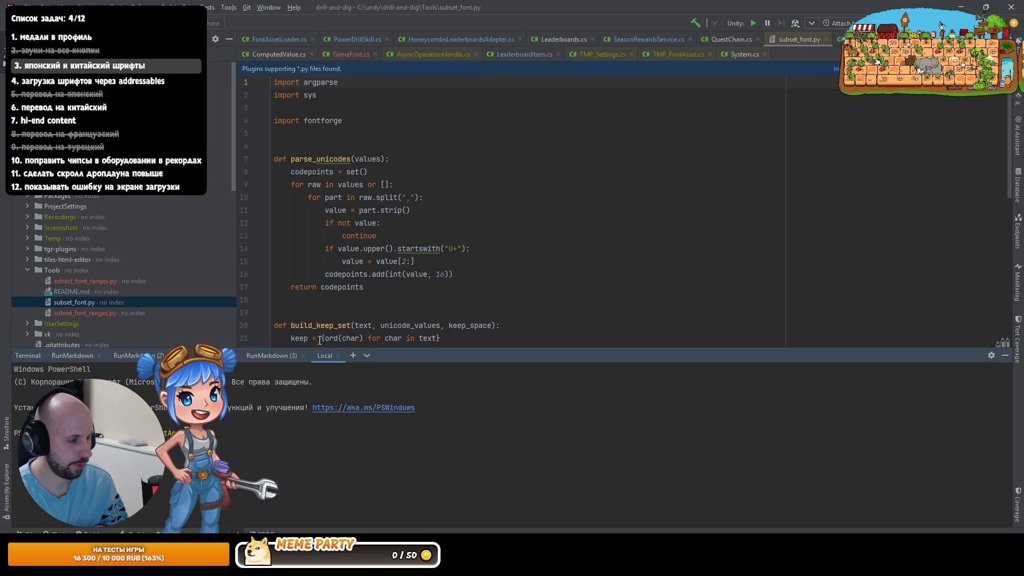
pyautogui.press('Up')
pyautogui.press('Up')
pyautogui.press('Up')
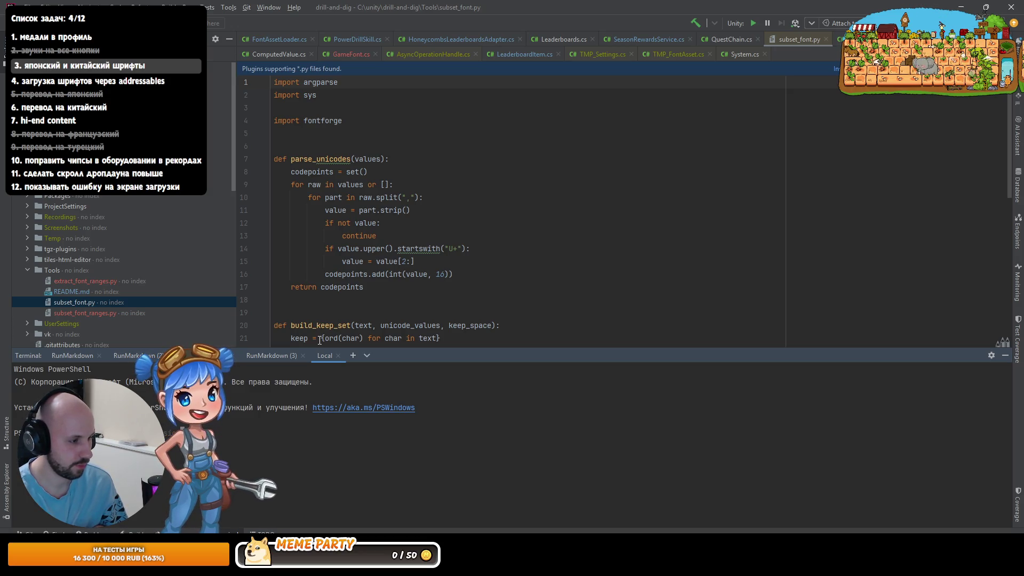
pyautogui.press('Up')
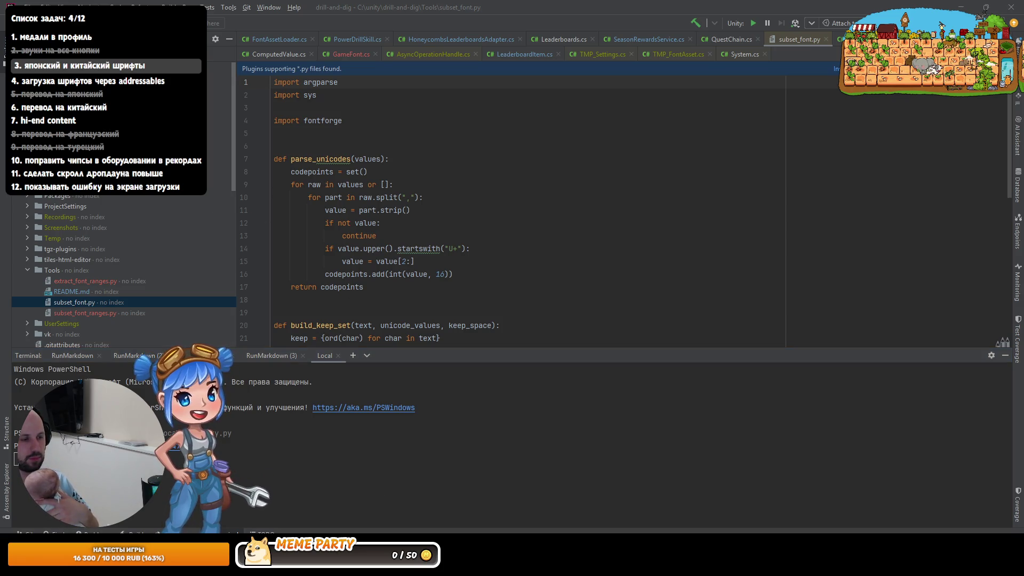
pyautogui.hotkey('alt', 'Tab')
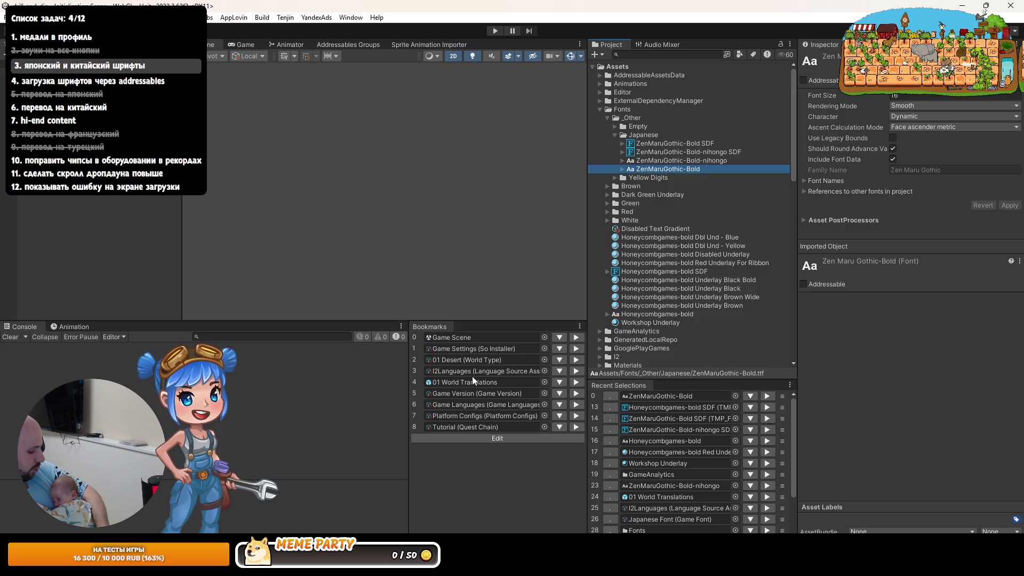
# Step: Export the 01 World Translations terms to the Google spreadsheet with Replace
pyautogui.click(475, 373)
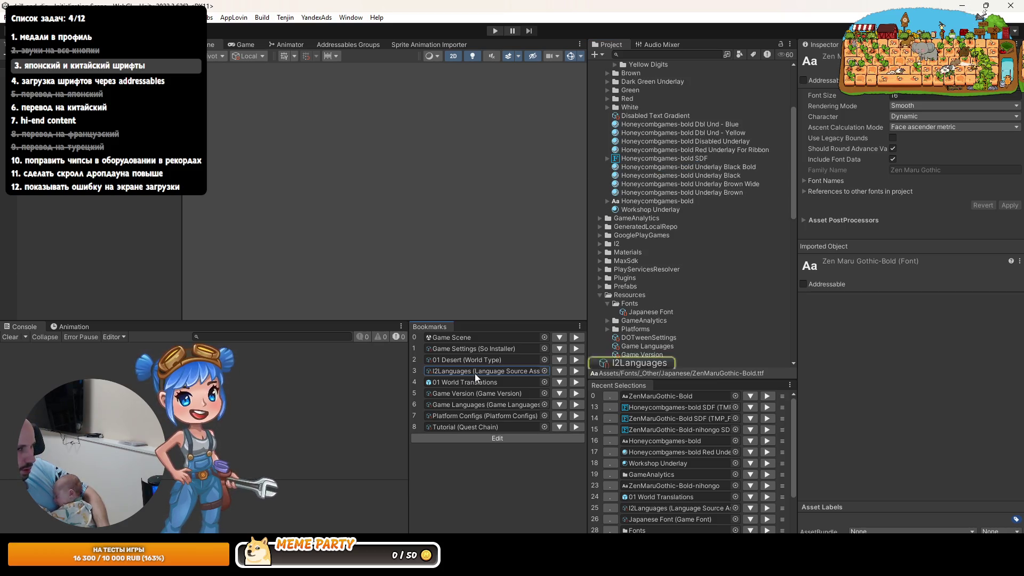
pyautogui.click(470, 382)
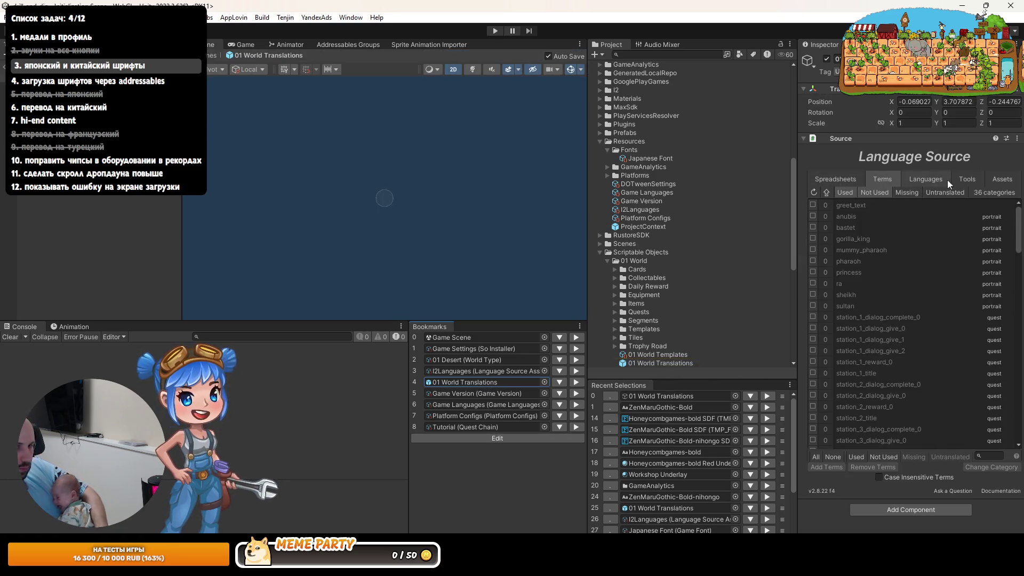
pyautogui.click(835, 179)
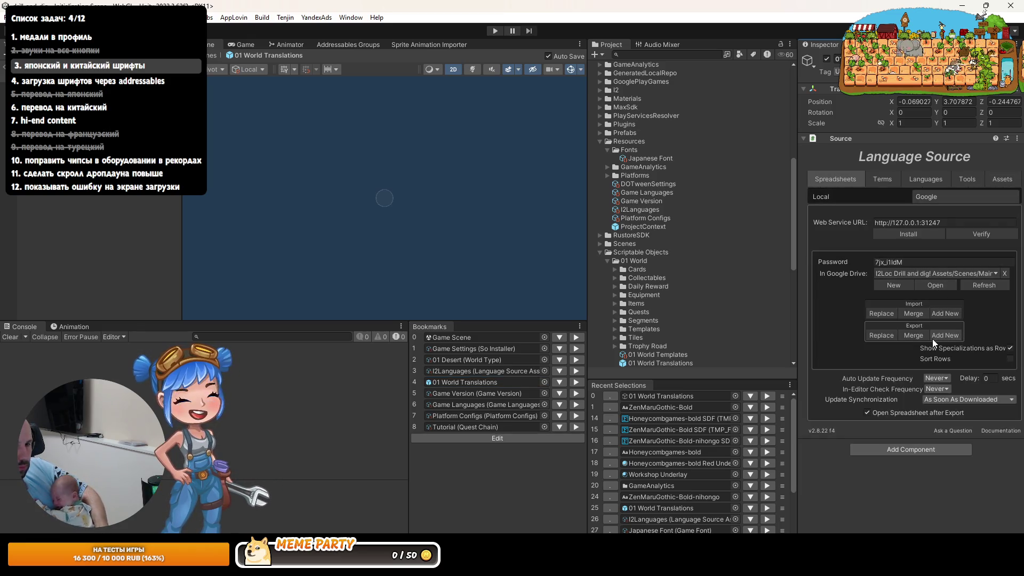
pyautogui.click(880, 335)
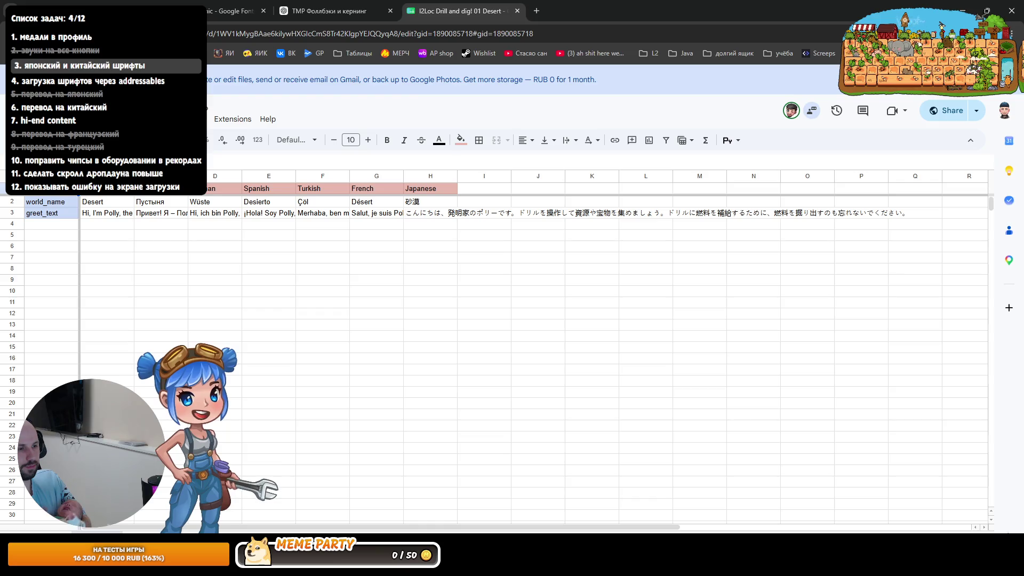
# Step: Check the Japanese world_name 砂漠 and greet_text rows in the sheet, then return to Unity
pyautogui.hotkey('alt', 'Tab')
pyautogui.hotkey('alt', 'Tab')
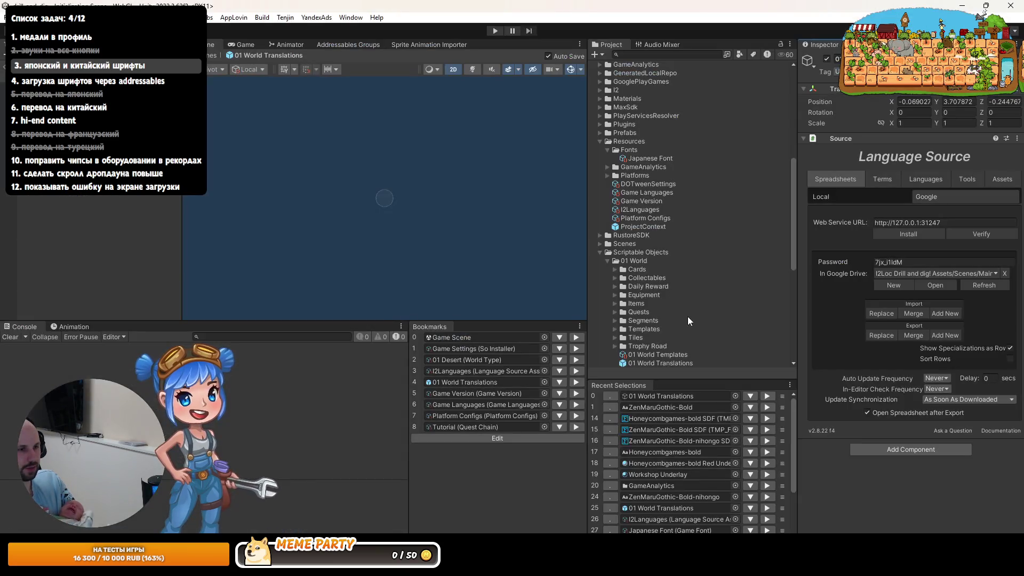
# Step: Export all I2Languages terms to the linked Google spreadsheet using Replace
pyautogui.click(576, 371)
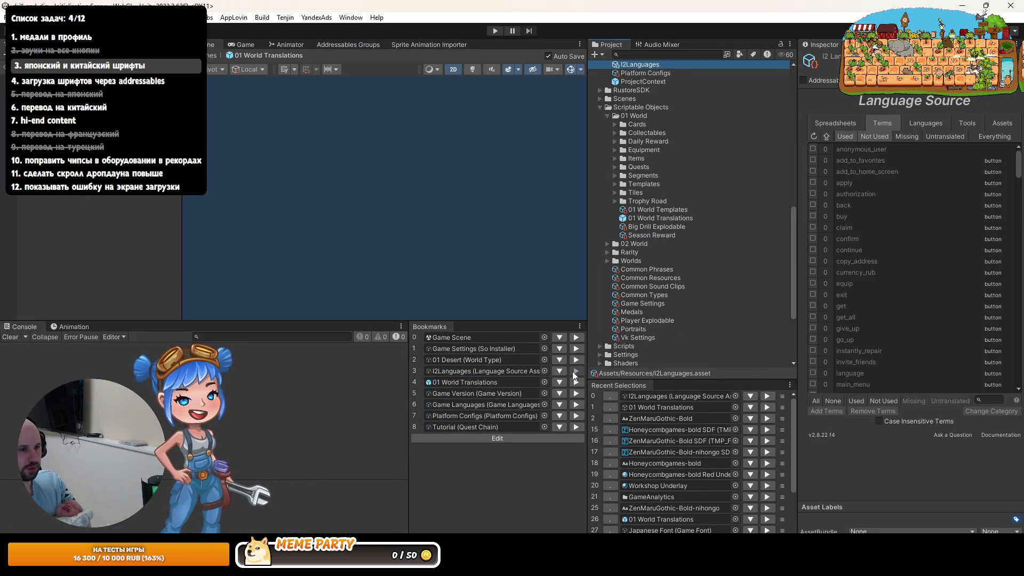
pyautogui.click(835, 123)
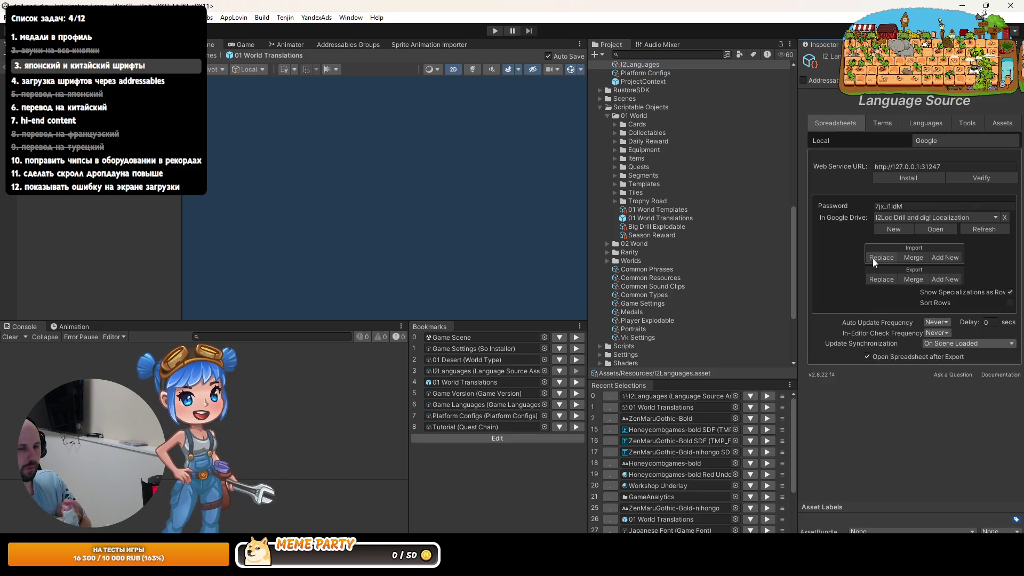
pyautogui.click(876, 279)
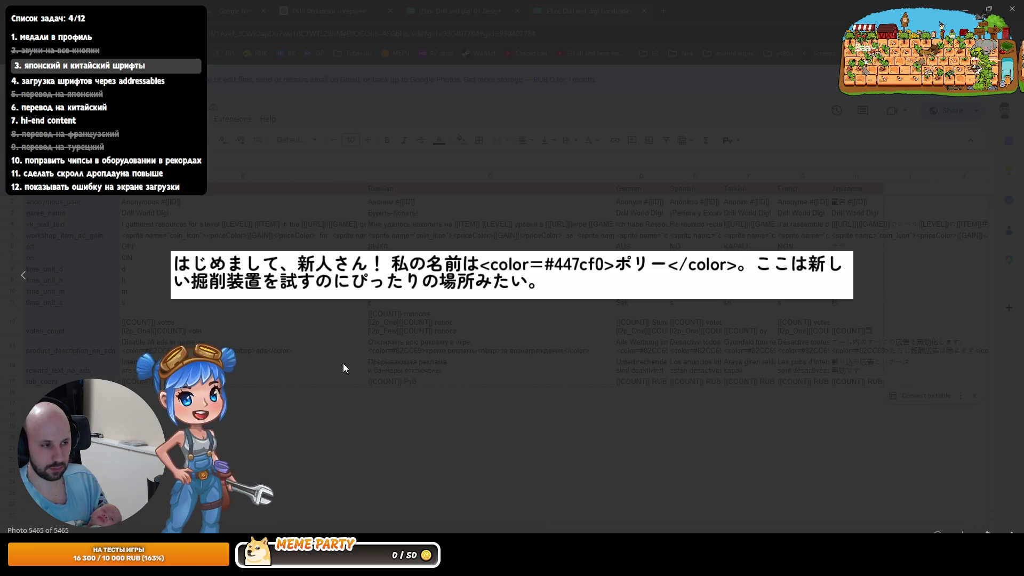
# Step: Close the spreadsheet image viewer and cycle windows back toward Unity
pyautogui.press('Escape')
pyautogui.hotkey('alt', 'Tab')
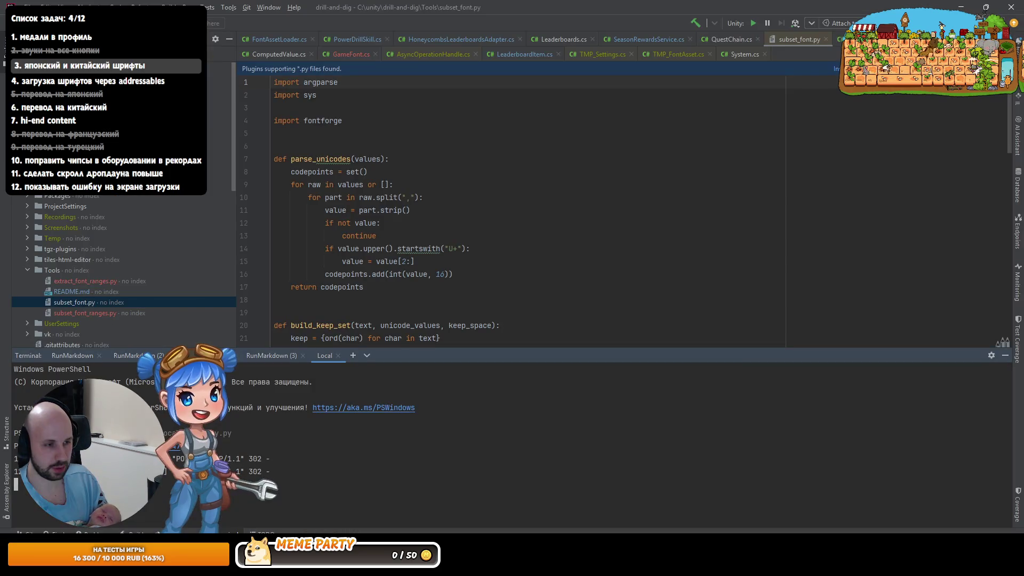
pyautogui.hotkey('alt', 'Tab')
pyautogui.hotkey('alt', 'Tab')
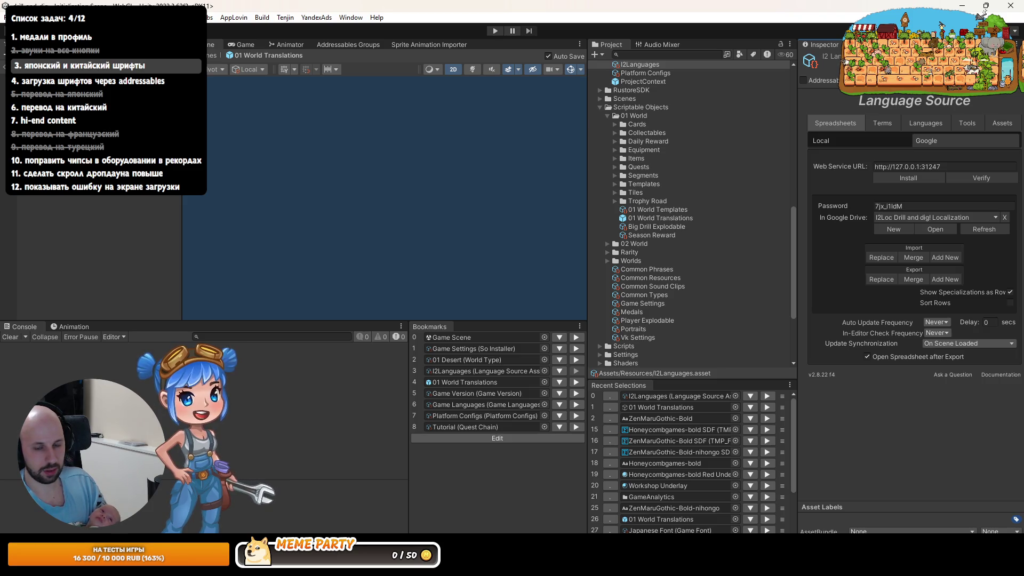
# Step: Scroll the Project panel up to Fonts/_Other/Japanese and reveal that folder in File Explorer
pyautogui.scroll(10, 728, 251)
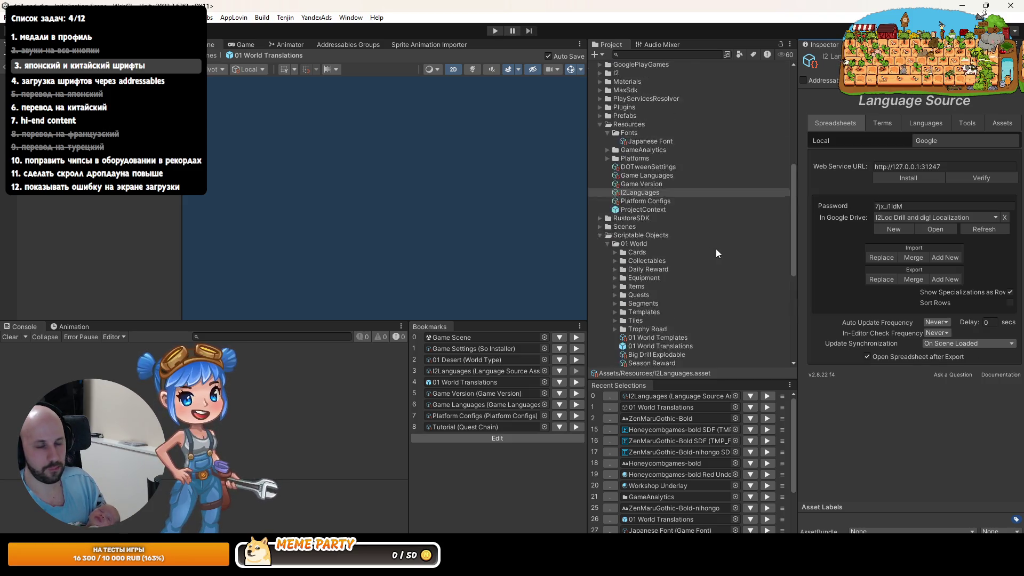
pyautogui.scroll(3, 715, 253)
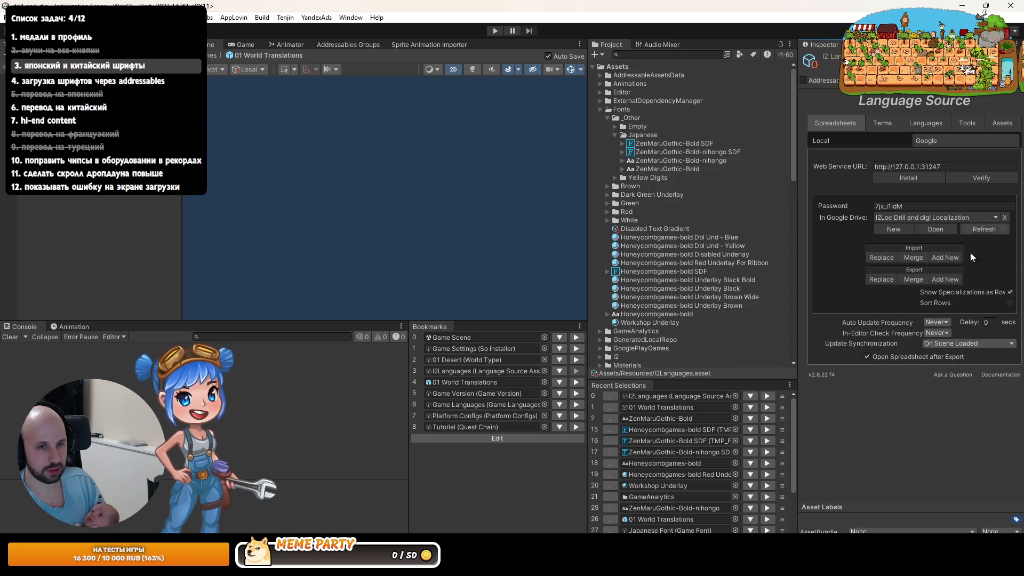
pyautogui.moveTo(231, 565)
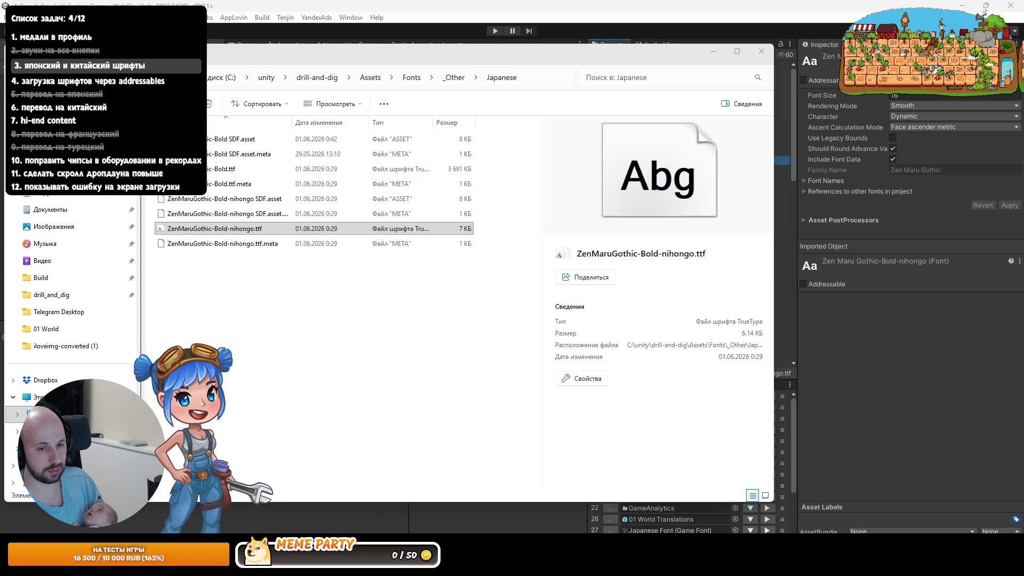
pyautogui.hotkey('alt', 'Tab')
pyautogui.hotkey('alt', 'Tab')
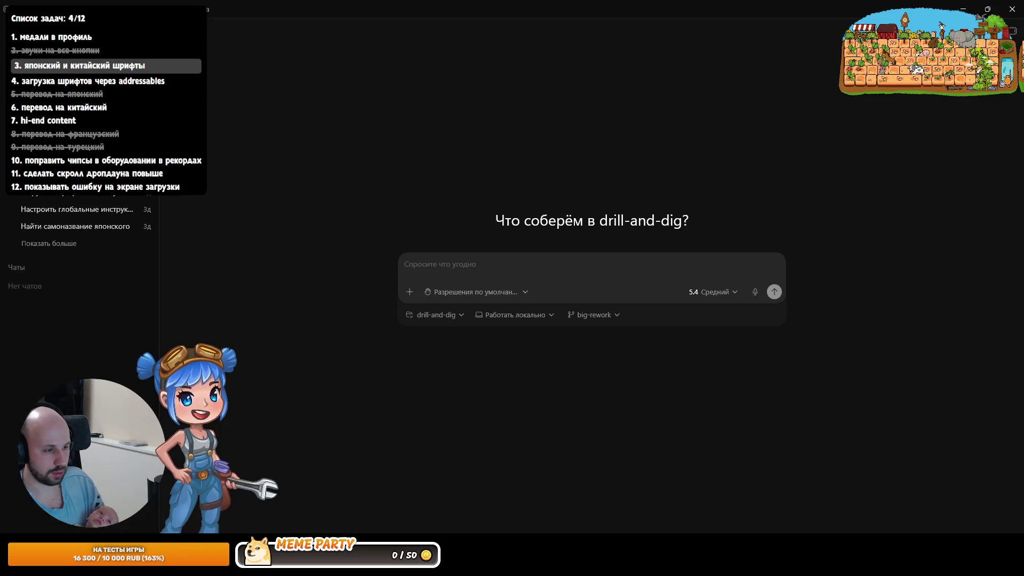
# Step: Glance at Codex's reply about the GameFont.cs validator edits, then return to Unity
pyautogui.hotkey('alt', 'Tab')
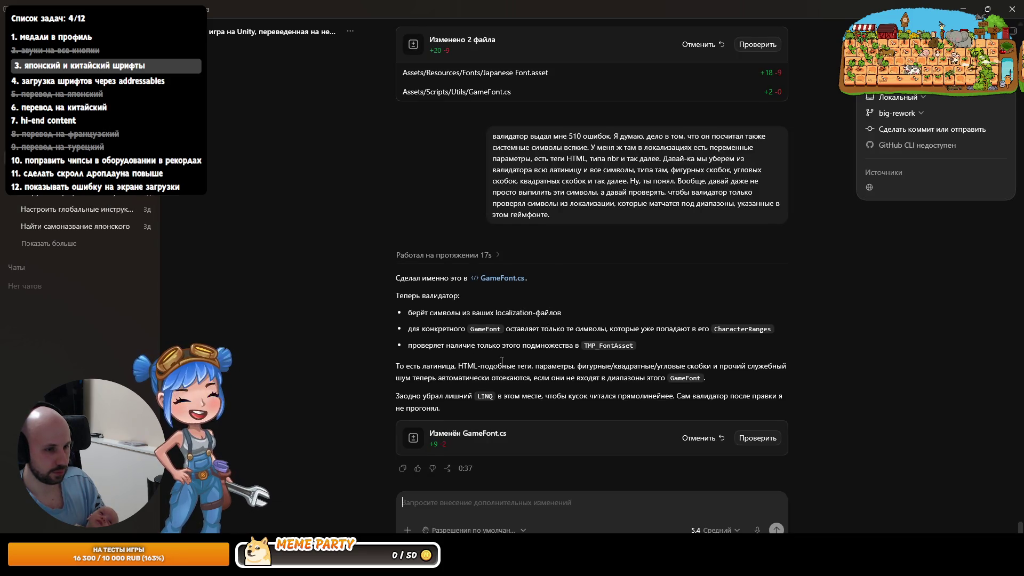
pyautogui.hotkey('alt', 'Tab')
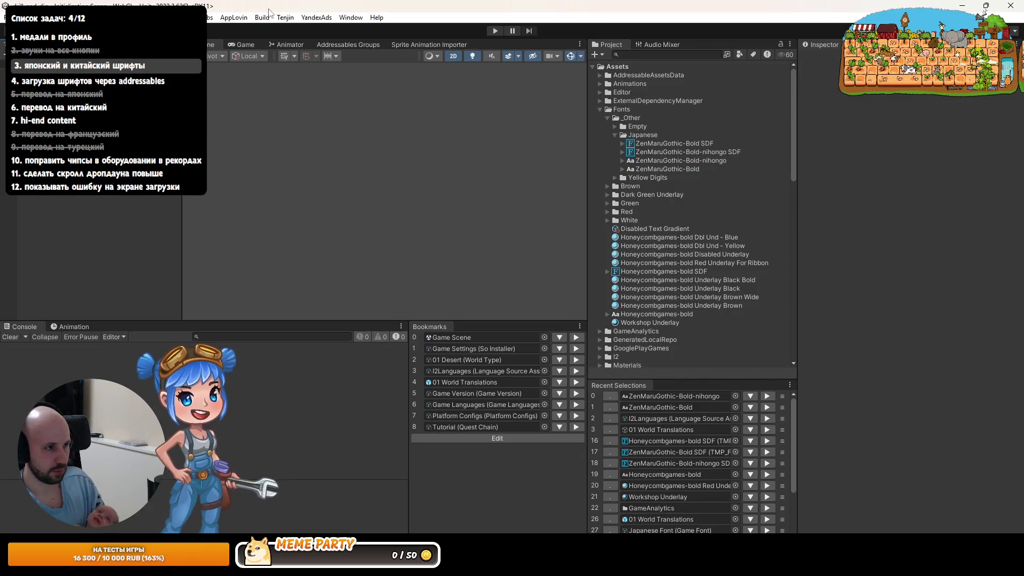
# Step: Run Tools > Validate > Game Fonts and inspect the first of the 510 Console errors
pyautogui.click(187, 17)
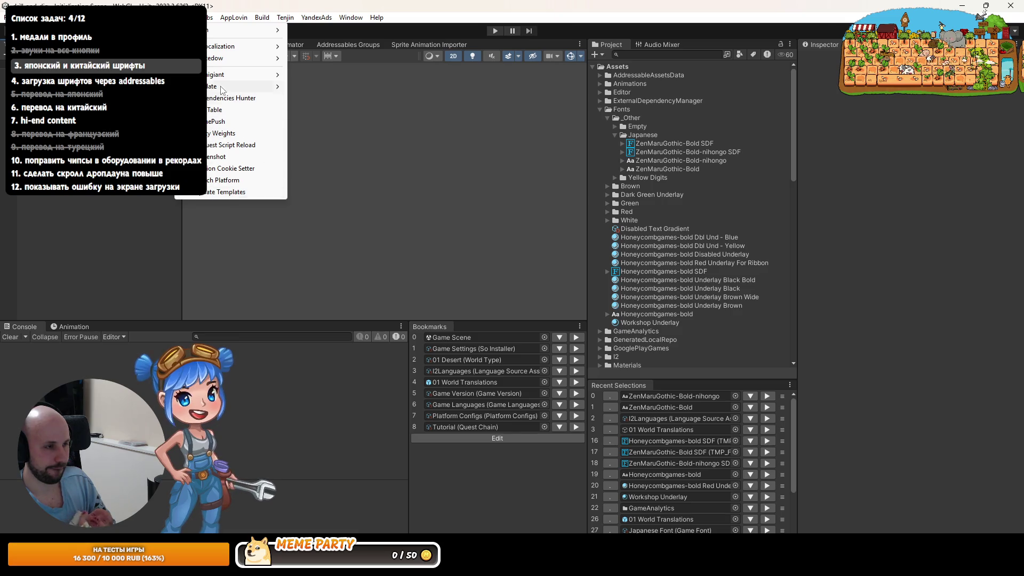
pyautogui.moveTo(256, 86)
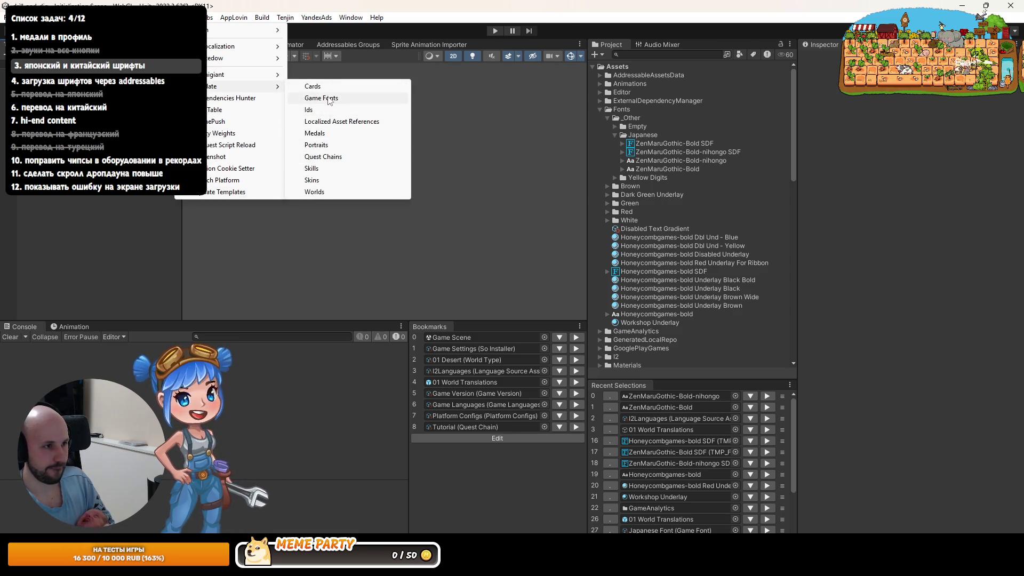
pyautogui.click(321, 98)
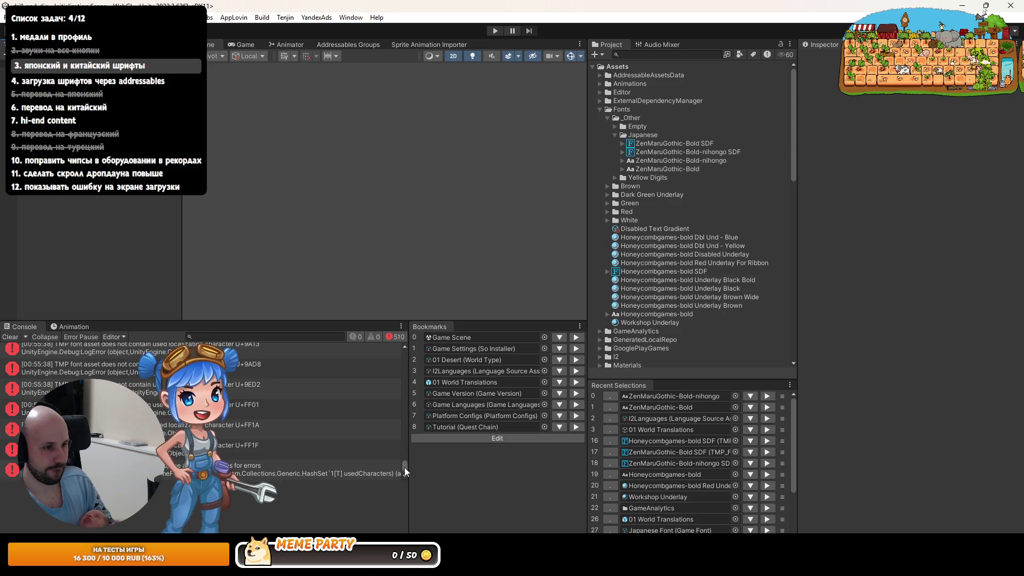
pyautogui.moveTo(405, 467); pyautogui.dragTo(392, 312)
pyautogui.click(248, 358)
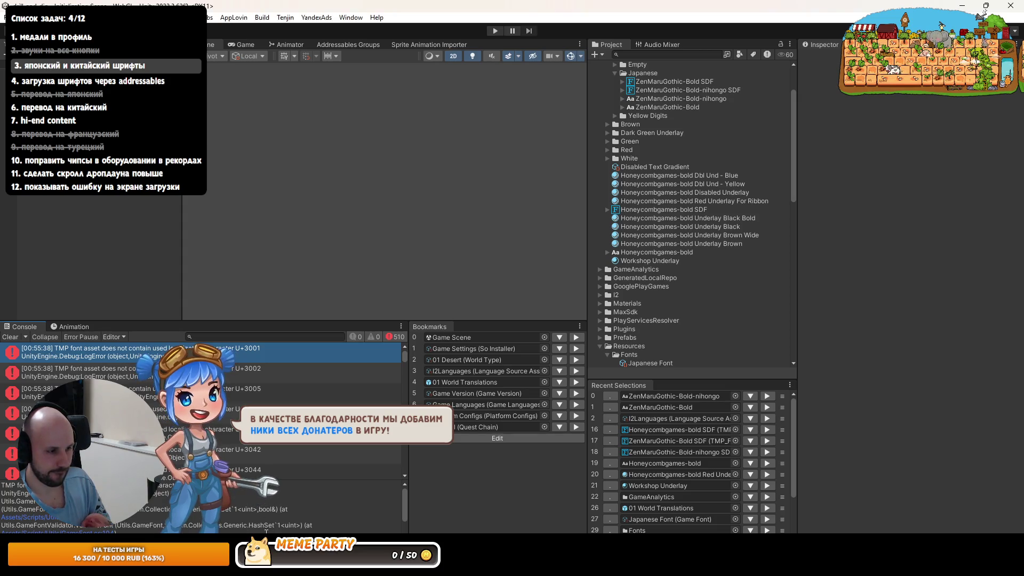
pyautogui.hotkey('alt', 'Tab')
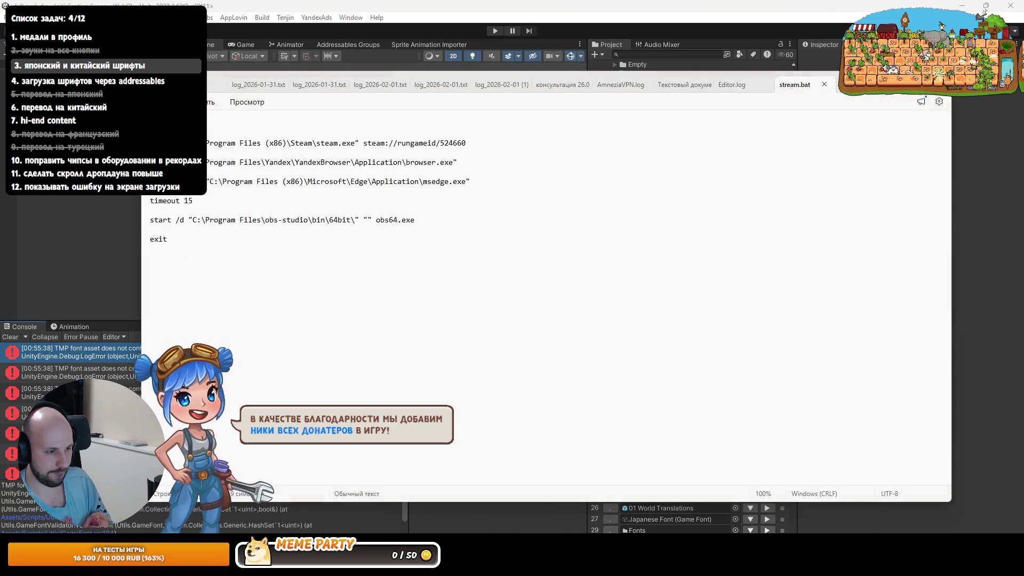
# Step: Send Codex 'всё равно 510 ошибок' with the pasted first error about missing U+3001
pyautogui.hotkey('alt', 'Tab')
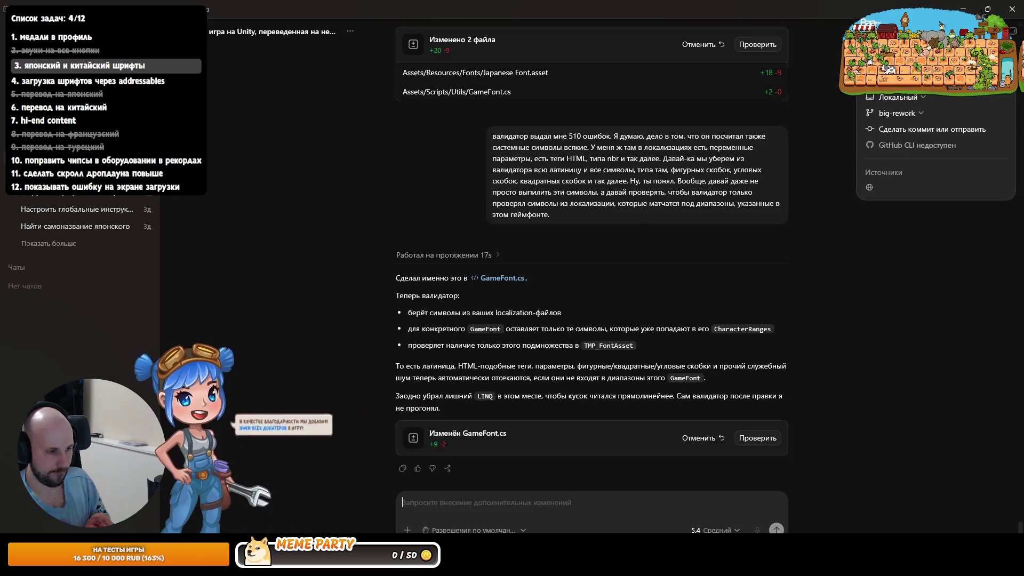
pyautogui.write('всё')
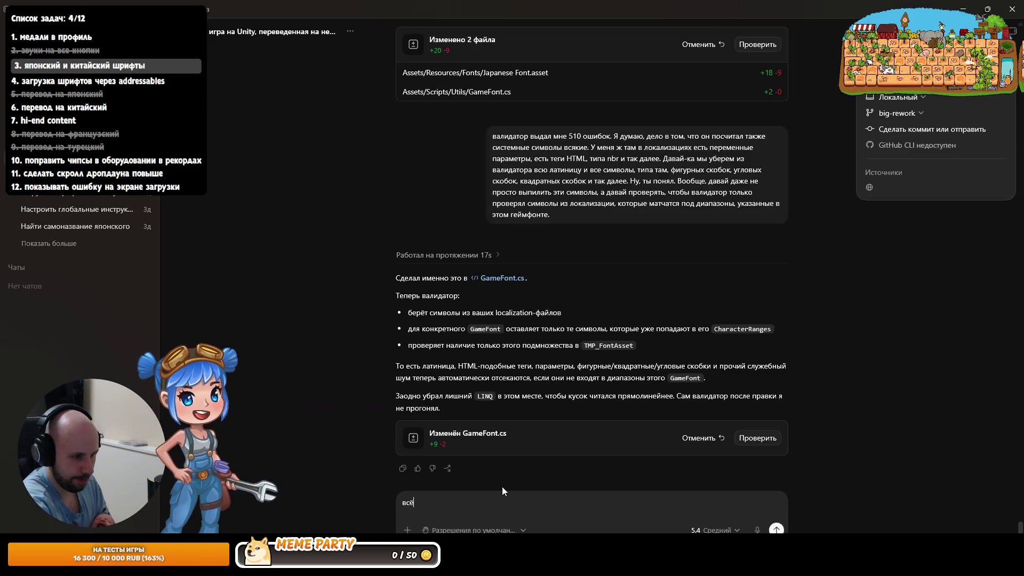
pyautogui.write(' равно 510 ')
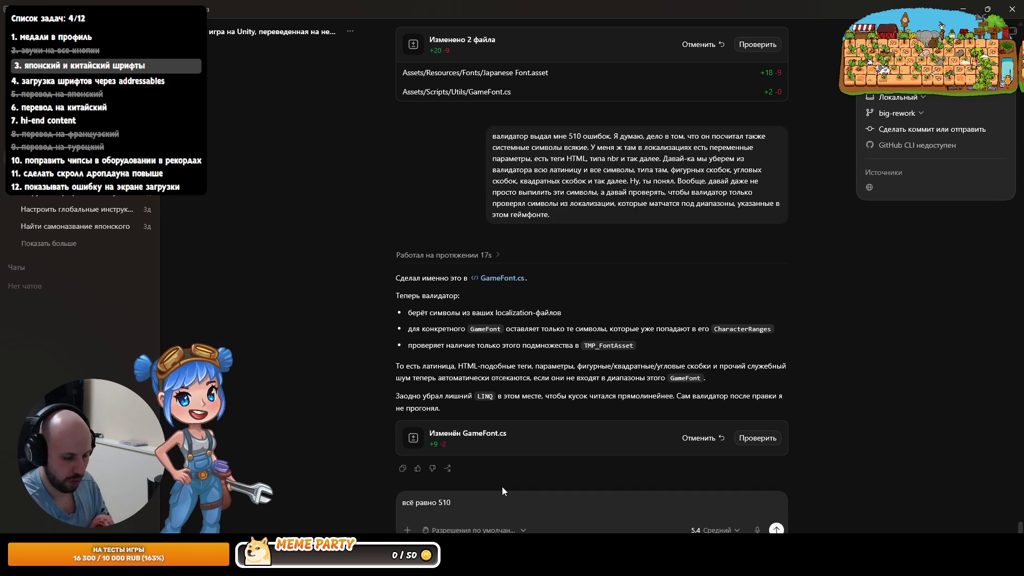
pyautogui.write('ошибок, пеорвая')
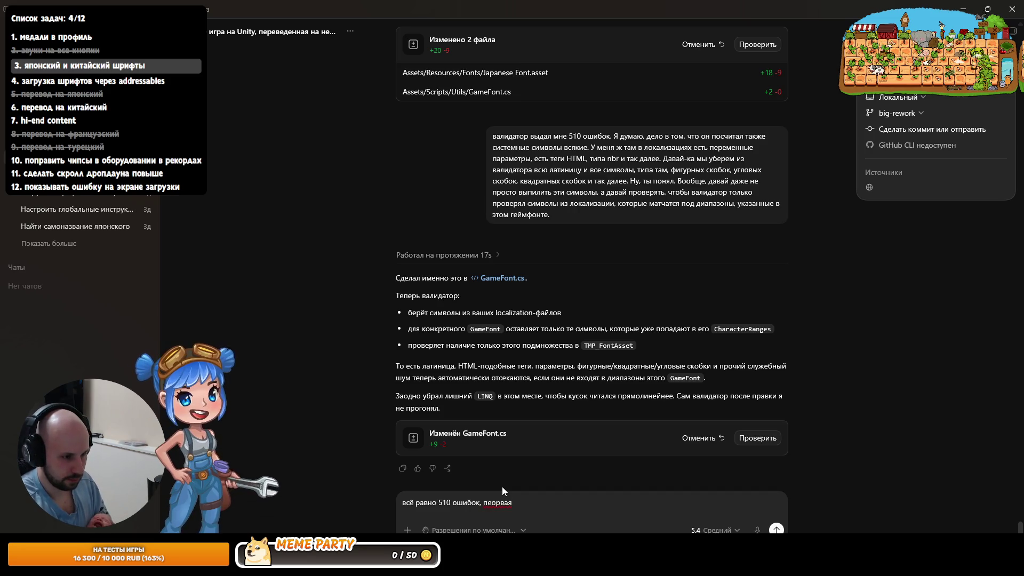
pyautogui.click(496, 502)
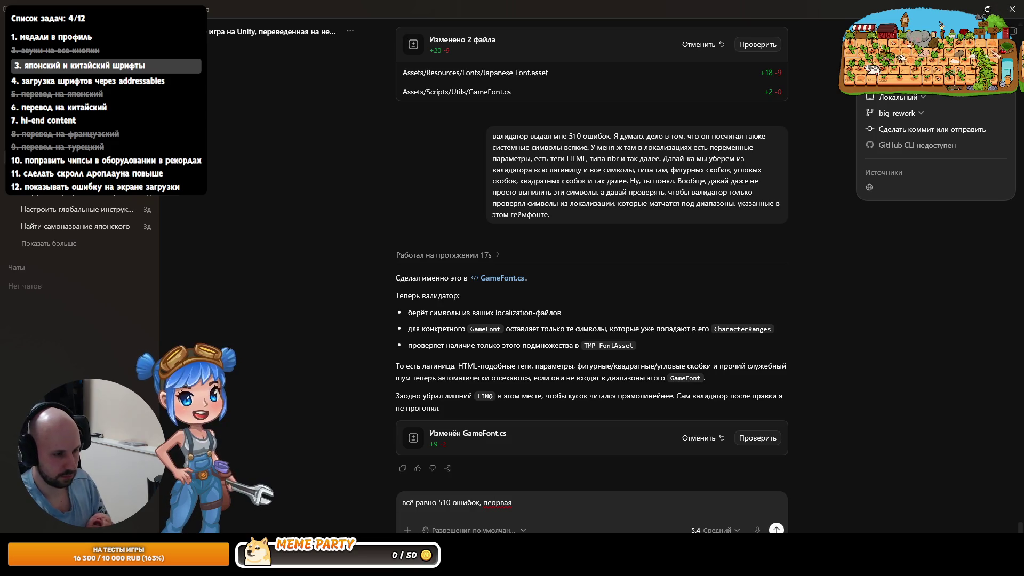
pyautogui.press('BackSpace')
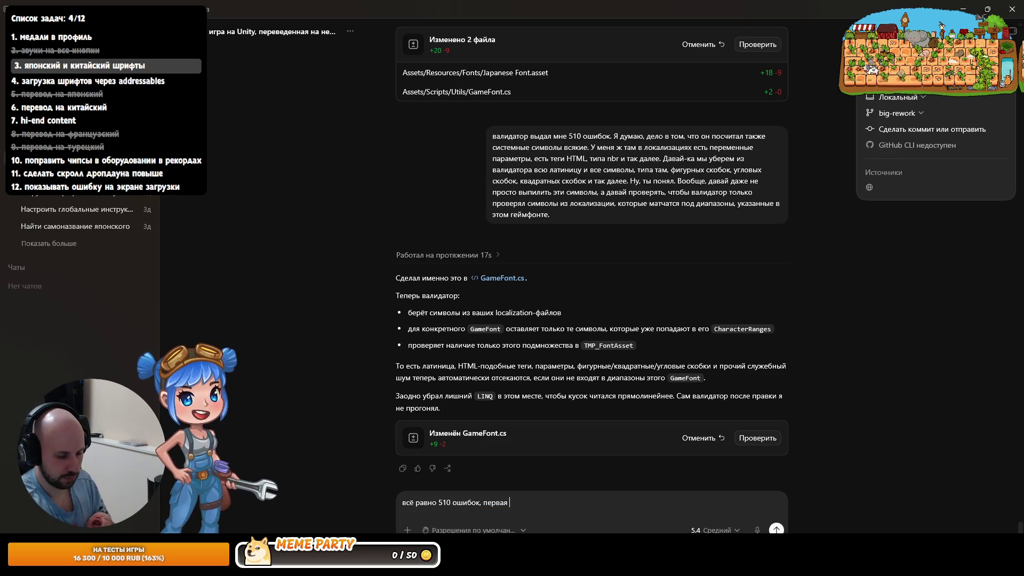
pyautogui.write('TMP font asset does not contain used localization character U+3001')
pyautogui.press('Return')
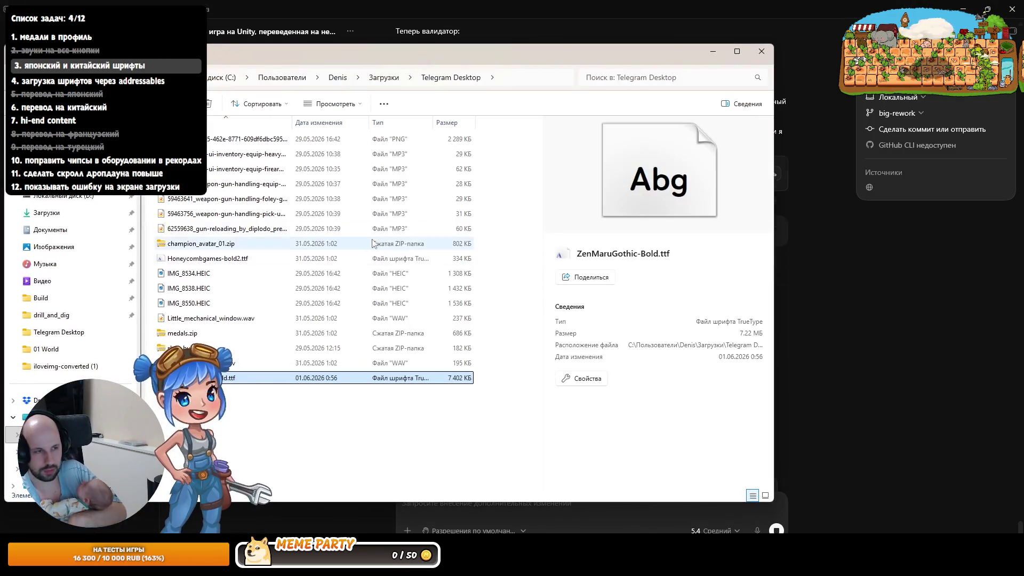
# Step: Replace the project's ZenMaruGothic-Bold.ttf with the downloaded 7402 KB version via File Explorer
pyautogui.hotkey('alt', 'Tab')
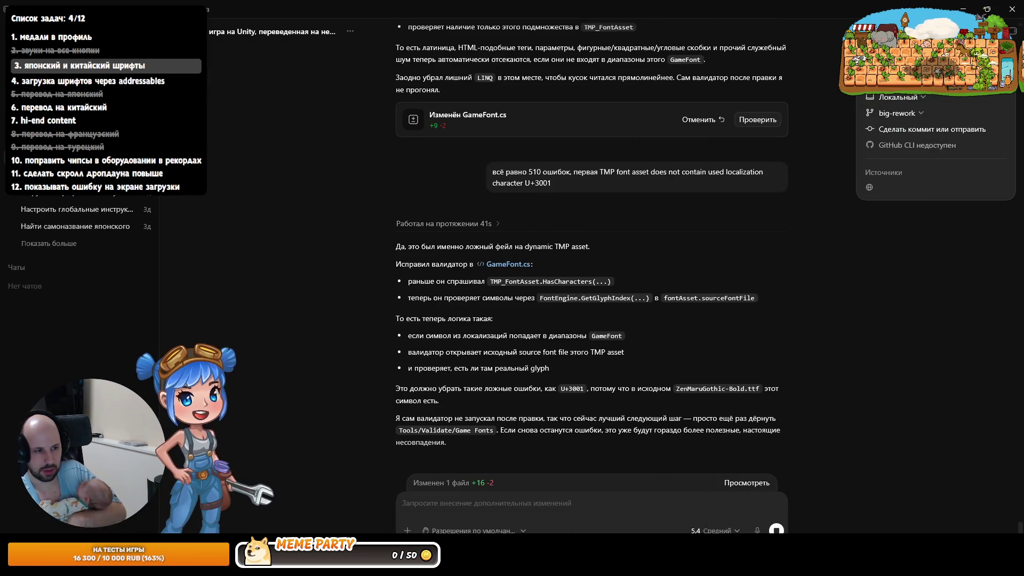
pyautogui.hotkey('alt', 'Tab')
pyautogui.scroll(2, 643, 213)
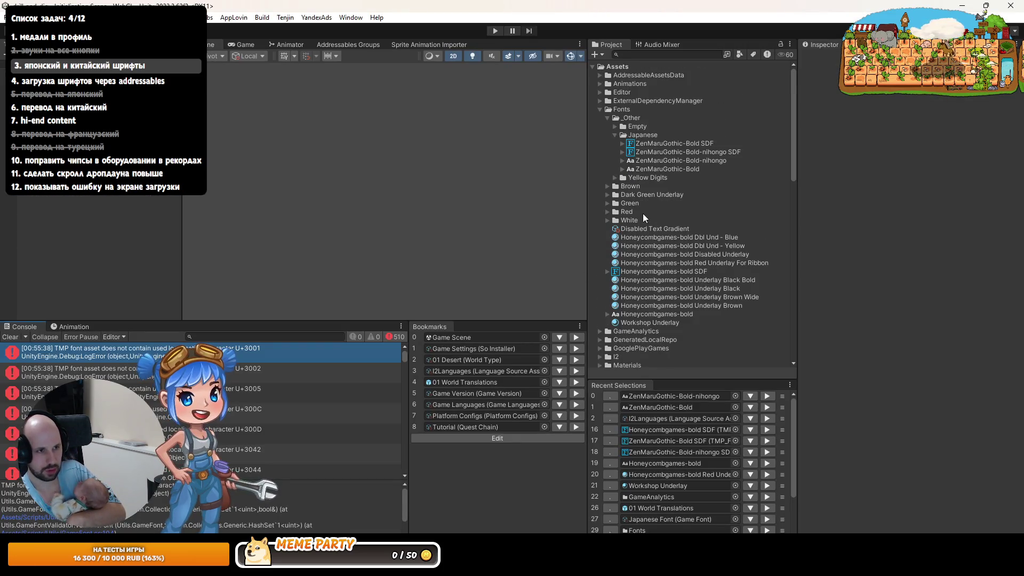
pyautogui.click(661, 168)
pyautogui.rightClick(660, 168)
pyautogui.click(714, 113)
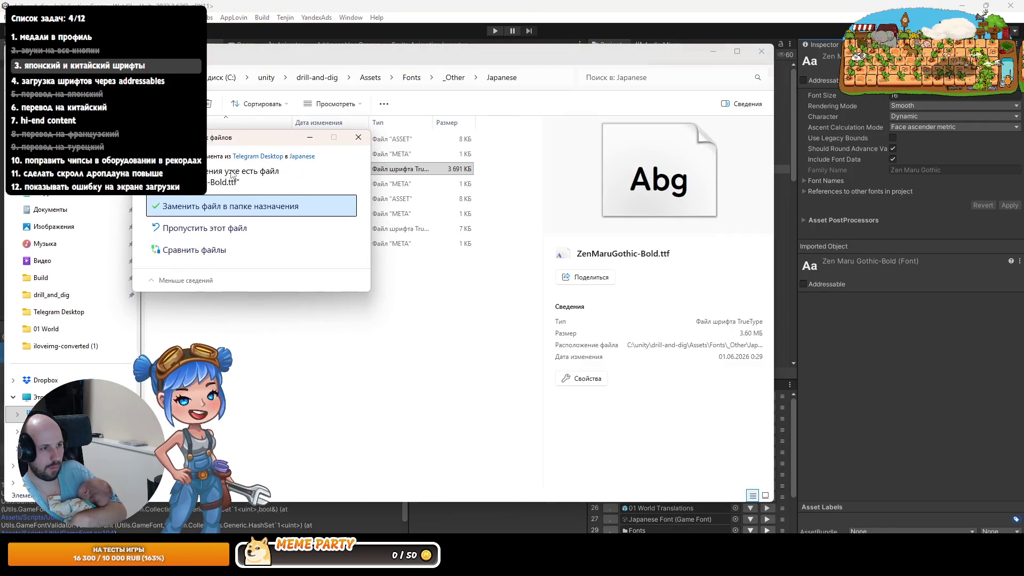
pyautogui.click(230, 205)
# Step: Open the GetGlyphIndex compile error's failing line of GameFont.cs in Rider
pyautogui.click(345, 5)
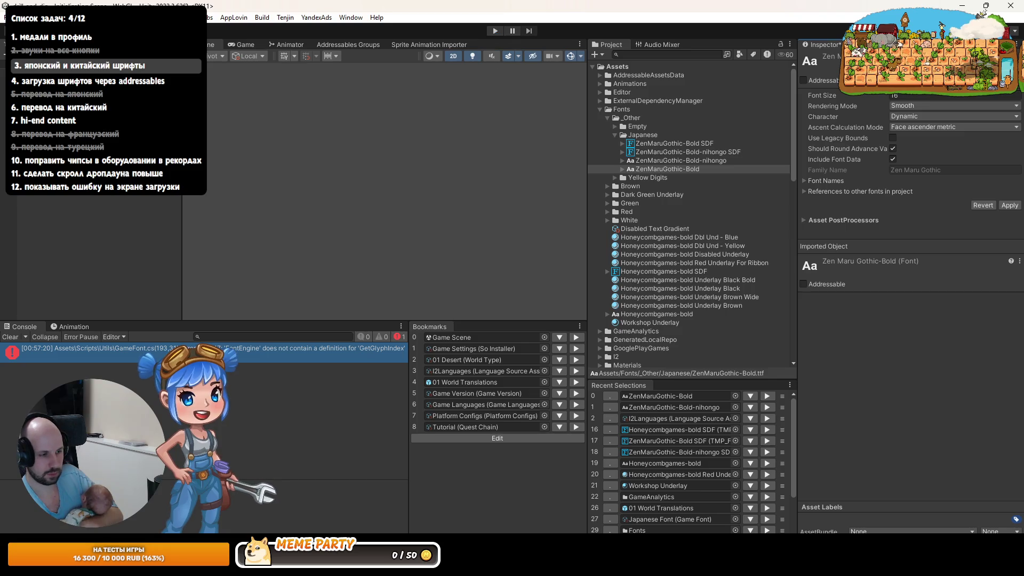
pyautogui.click(250, 350)
pyautogui.doubleClick(250, 350)
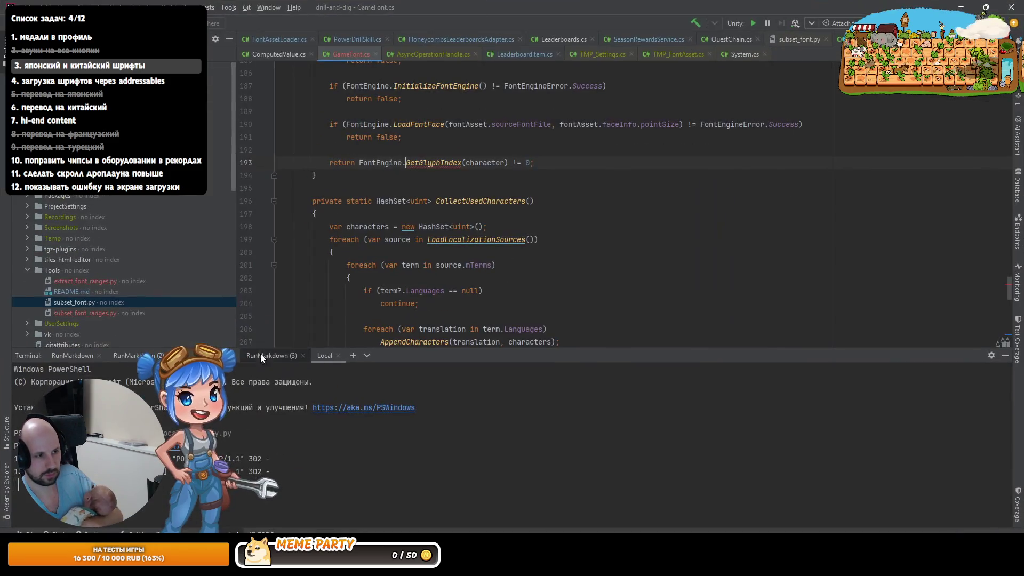
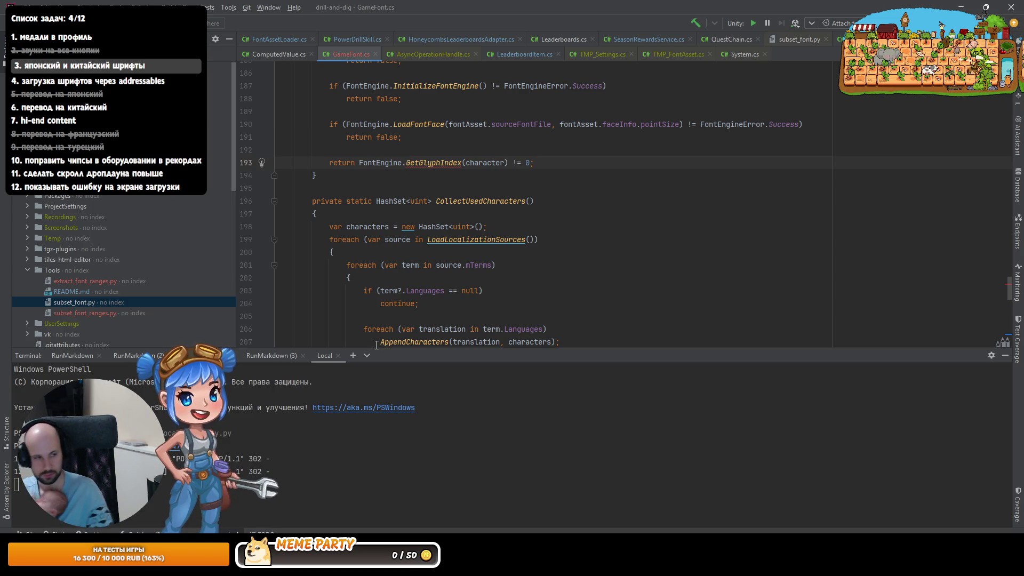
# Step: Jump to the GetGlyphIndex declaration in FontEngine.cs and copy the GetGlyphIndex and TryGetGlyphIndex declarations on lines 471–477
pyautogui.click(429, 163)
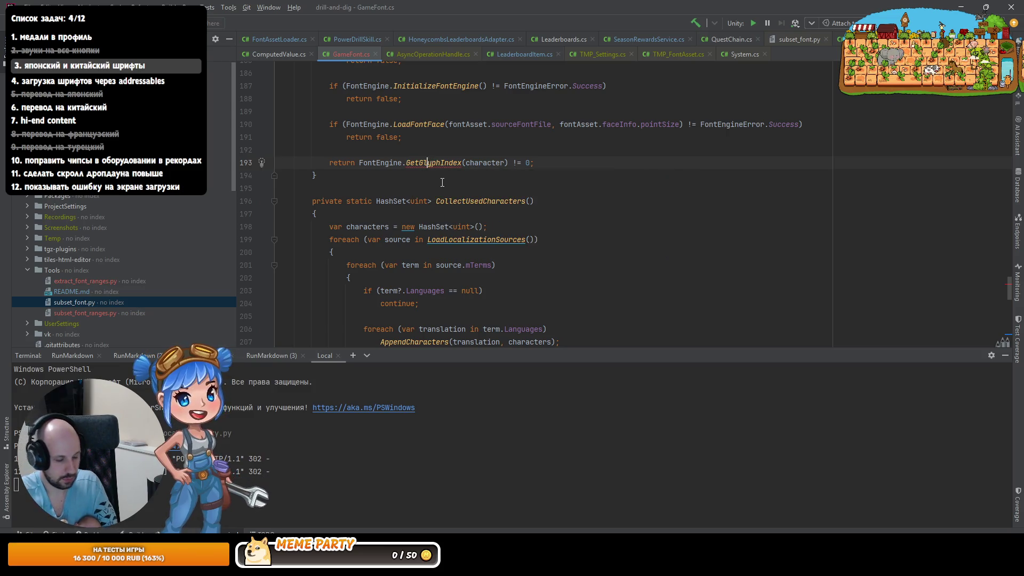
pyautogui.press('F12')
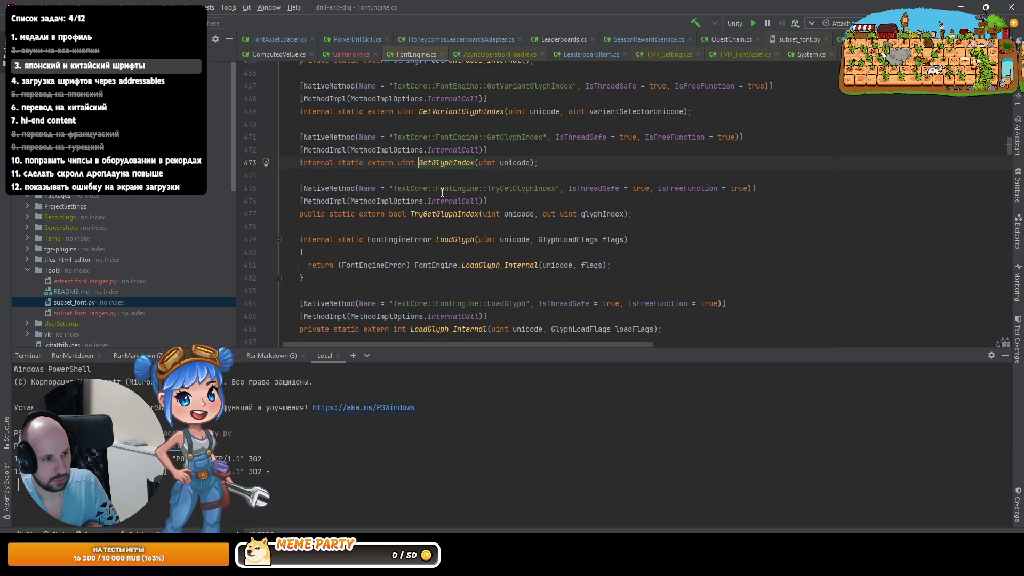
pyautogui.moveTo(631, 213)
pyautogui.mouseDown()
pyautogui.moveTo(481, 201)
pyautogui.moveTo(283, 138)
pyautogui.mouseUp()
pyautogui.hotkey('ctrl', 'c')
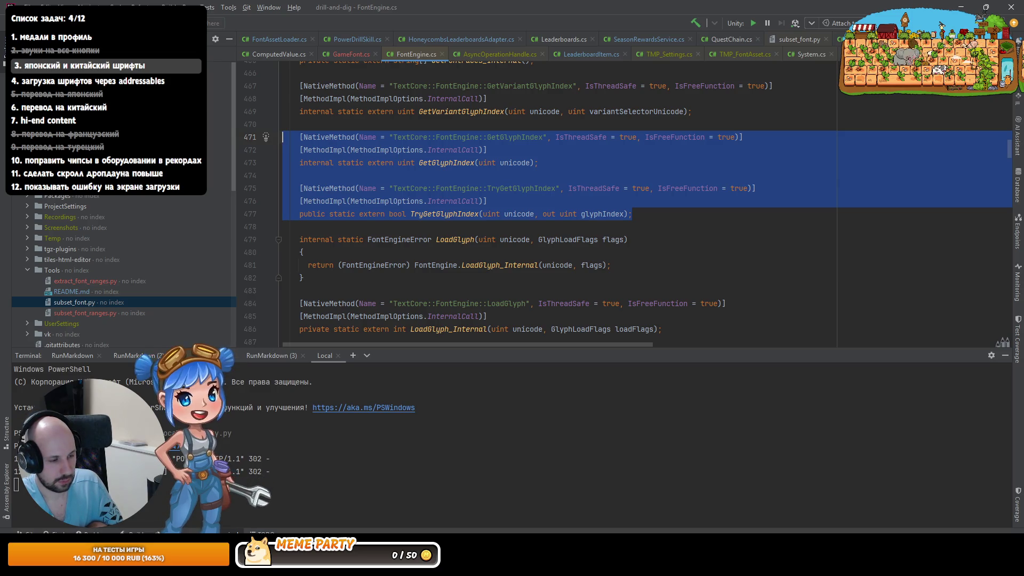
pyautogui.moveTo(280, 555)
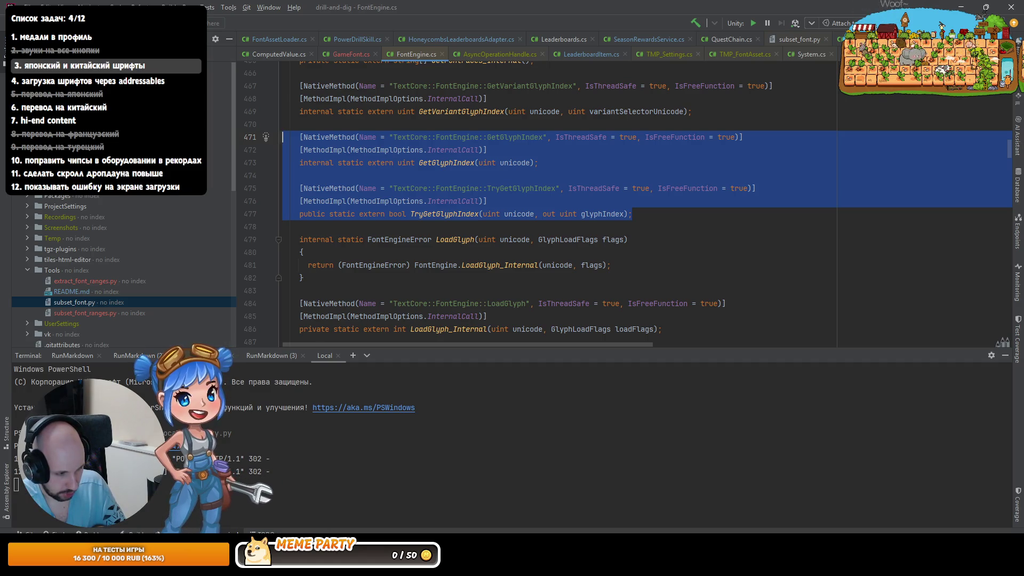
pyautogui.hotkey('alt', 'Tab')
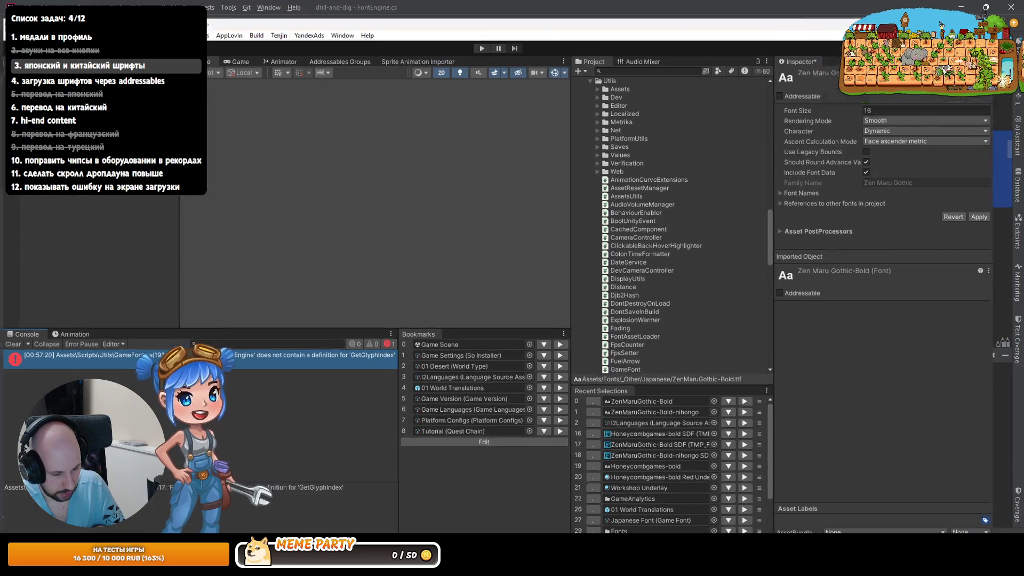
# Step: Check the Unity console for the missing FontEngine.GetGlyphIndex compile error
pyautogui.hotkey('alt', 'Tab')
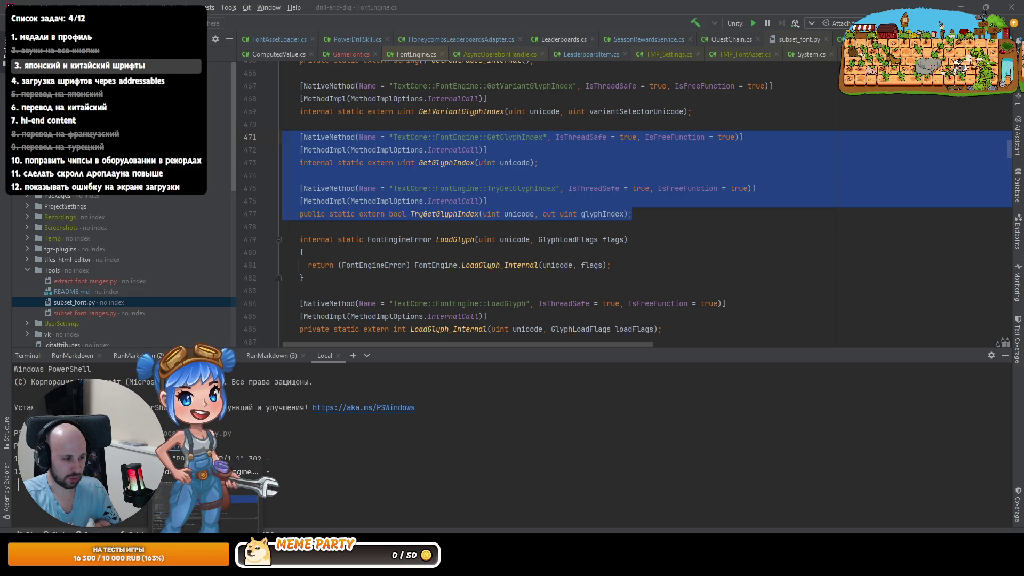
# Step: Send the copied glyph-index declarations to Codex, noting that GetGlyphIndex isn't public
pyautogui.hotkey('alt', 'Tab')
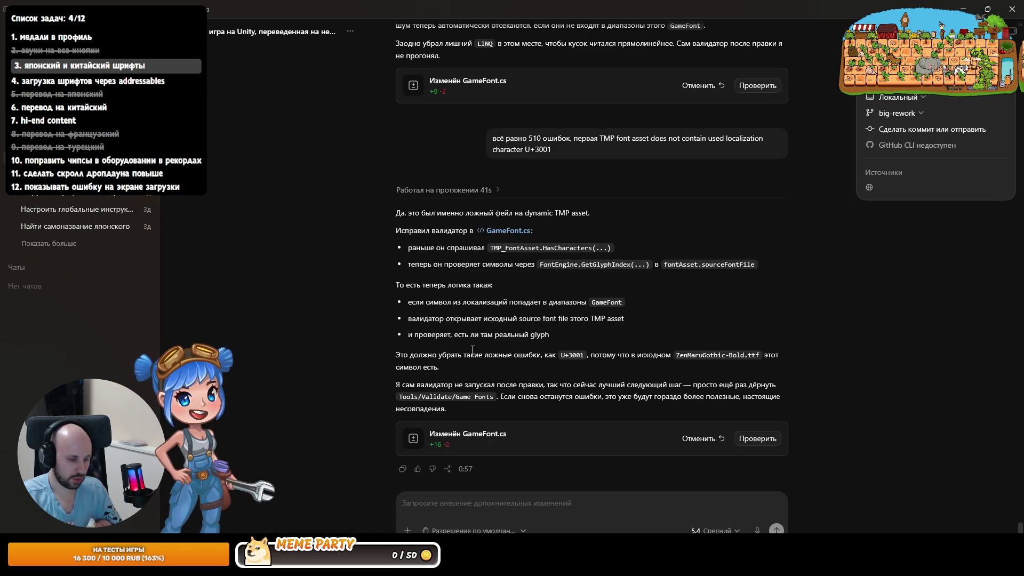
pyautogui.hotkey('ctrl', 'v')
pyautogui.press('Return')
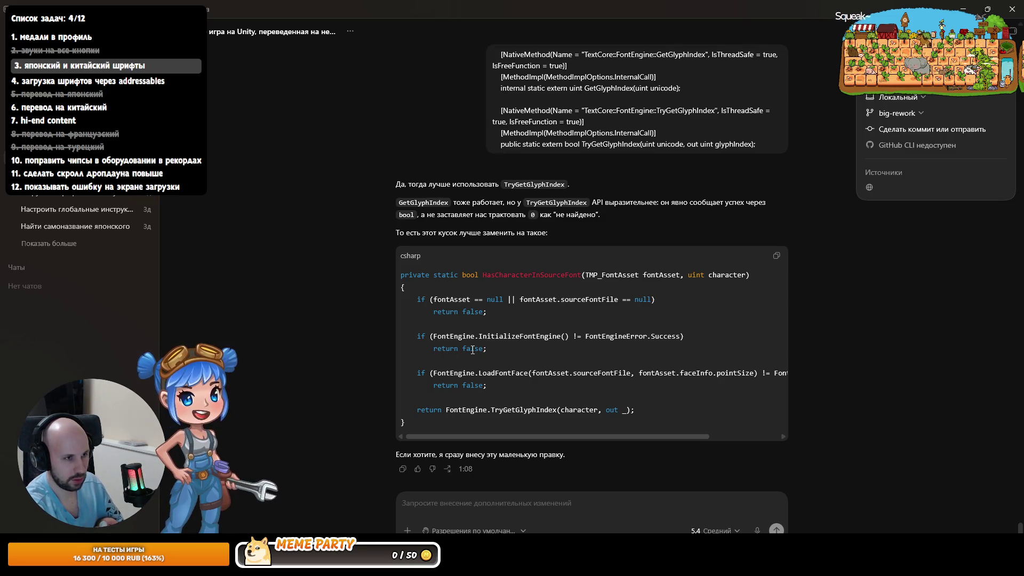
pyautogui.write('первый не паблик. не компмилится')
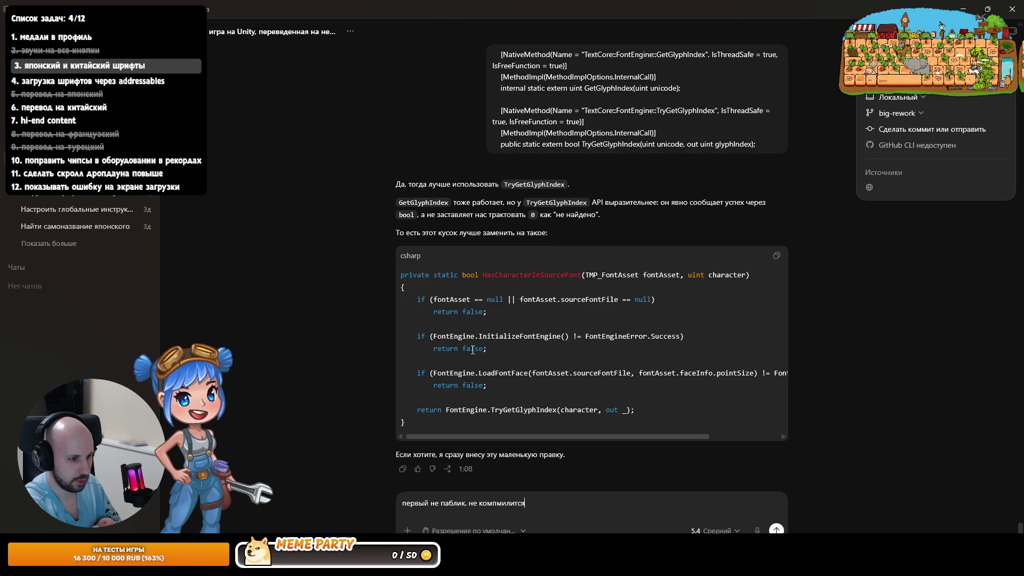
pyautogui.press('Return')
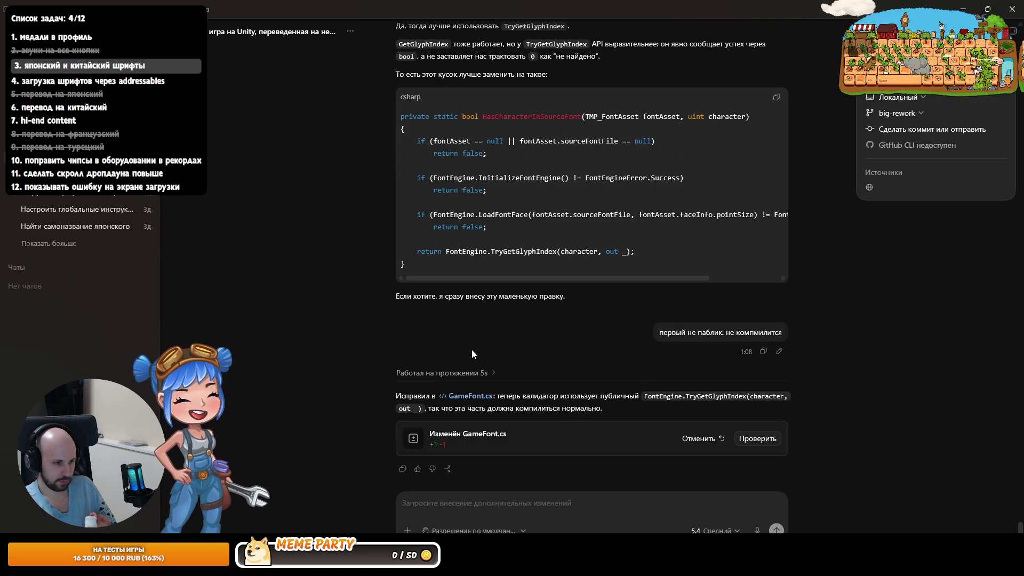
pyautogui.hotkey('alt', 'Tab')
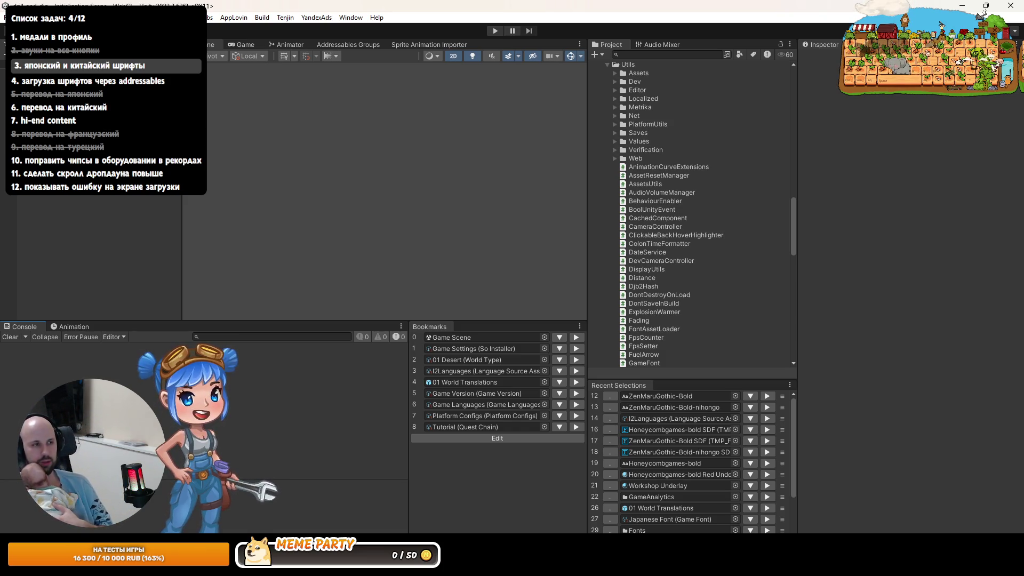
# Step: Run Tools > Validate > Game Fonts in Unity
pyautogui.click(187, 17)
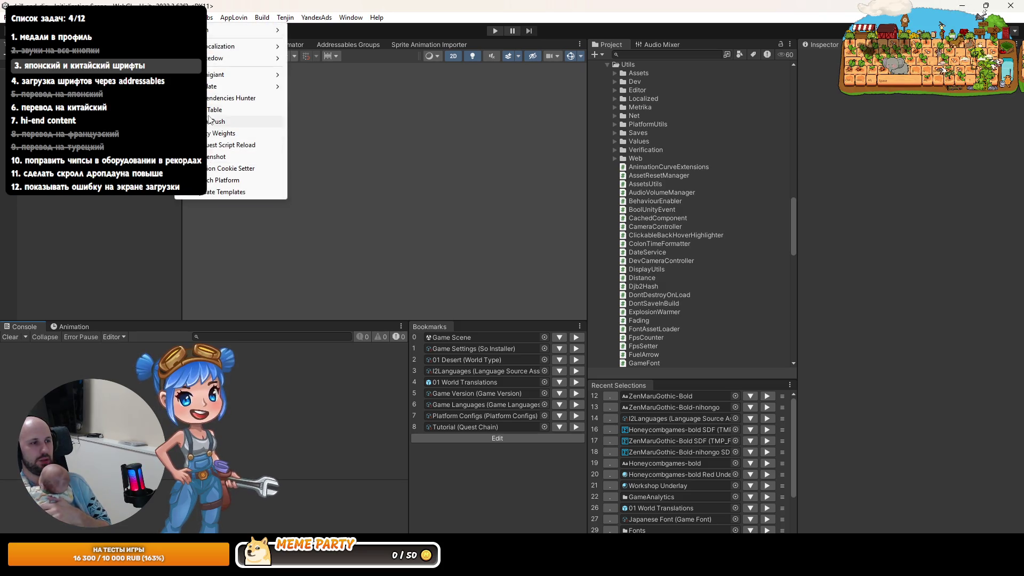
pyautogui.moveTo(245, 85)
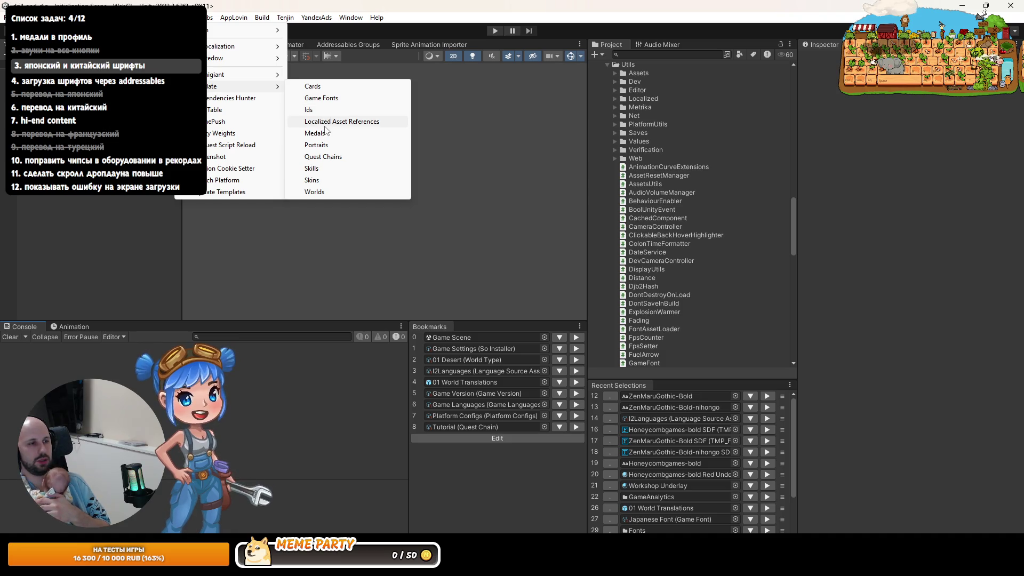
pyautogui.click(322, 98)
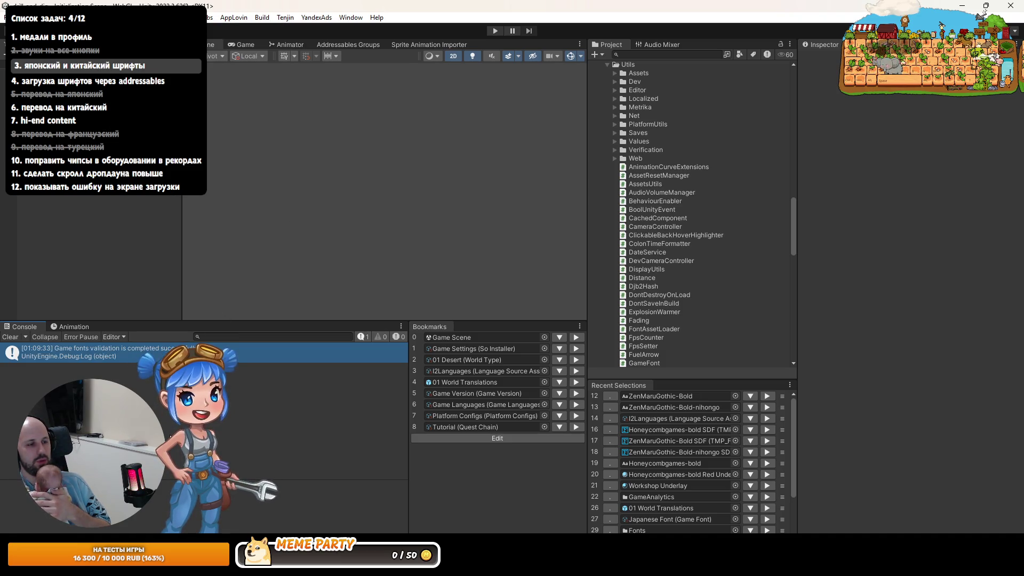
pyautogui.hotkey('alt', 'Tab')
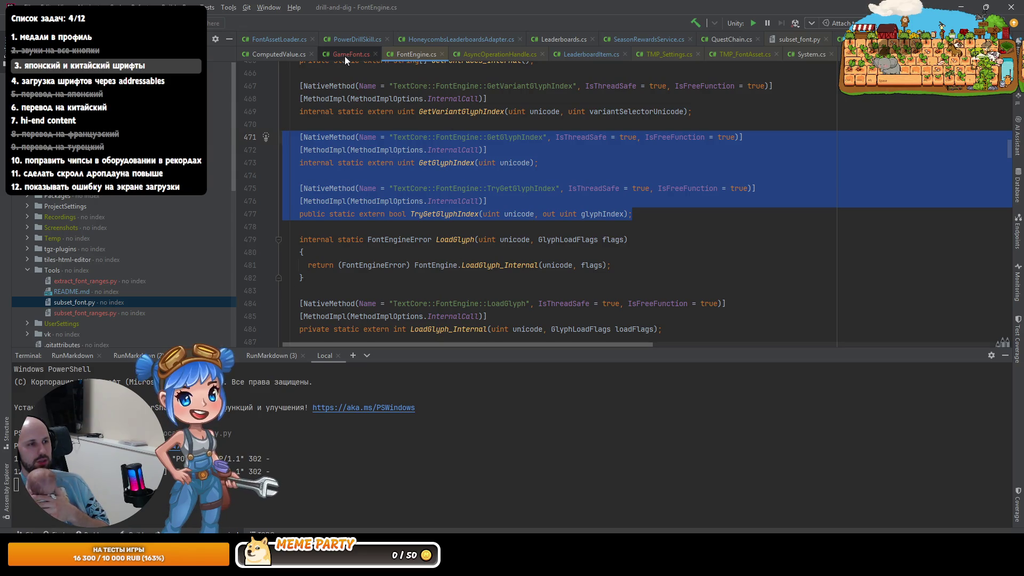
# Step: Look over the GameFont.cs fix and scroll through Codex's previous reply
pyautogui.click(344, 56)
pyautogui.hotkey('alt', 'Tab')
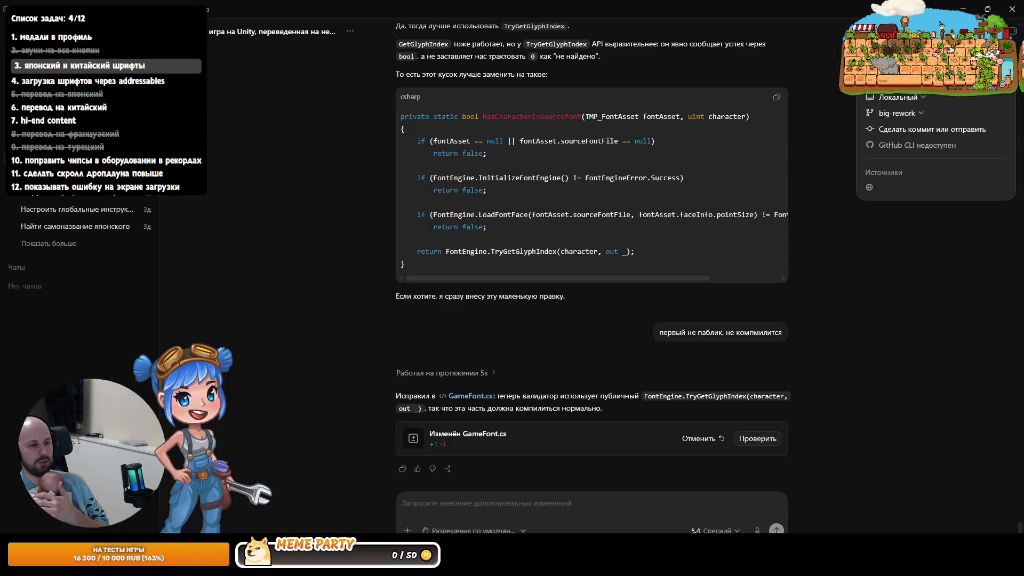
pyautogui.scroll(6, 536, 321)
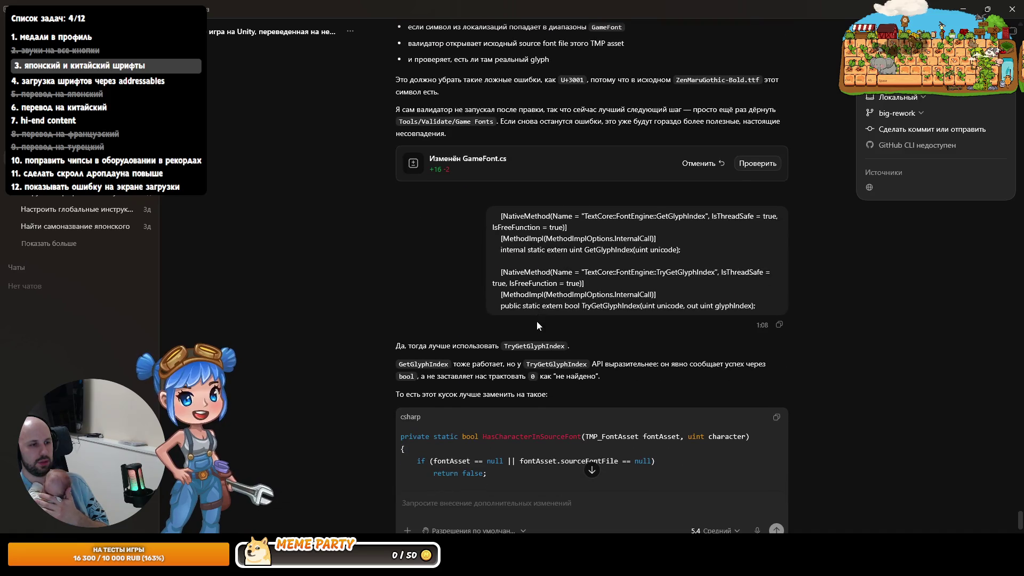
pyautogui.scroll(5, 537, 322)
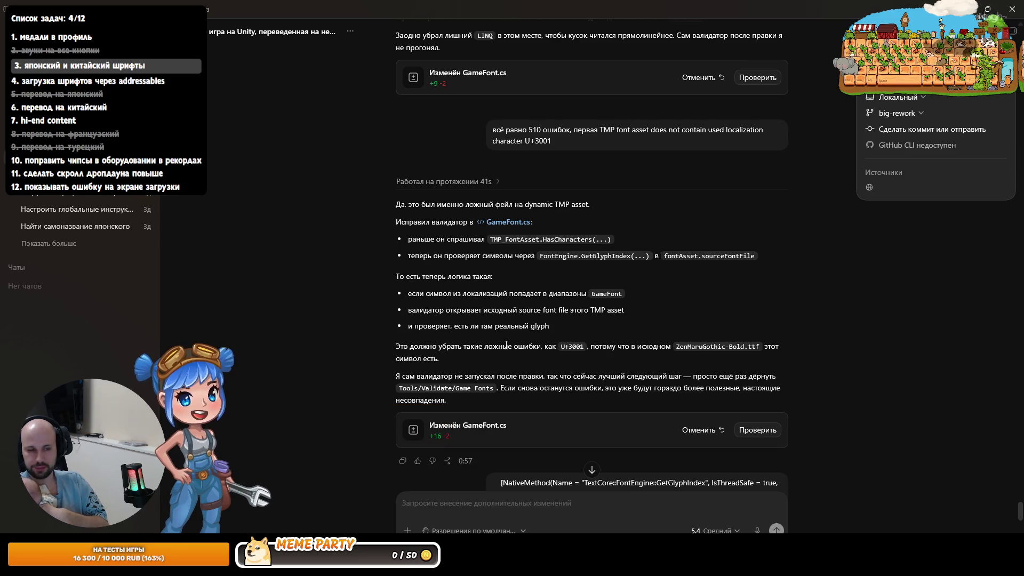
pyautogui.scroll(-14, 595, 206)
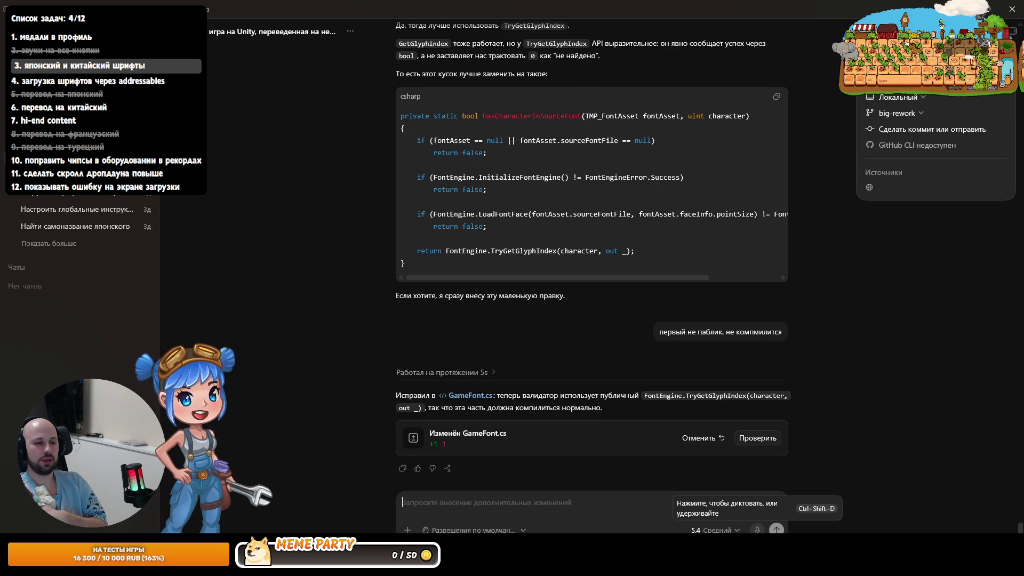
# Step: Dictate a follow-up question about the font fix and submit it to Codex
pyautogui.click(757, 530)
pyautogui.scroll(8, 555, 375)
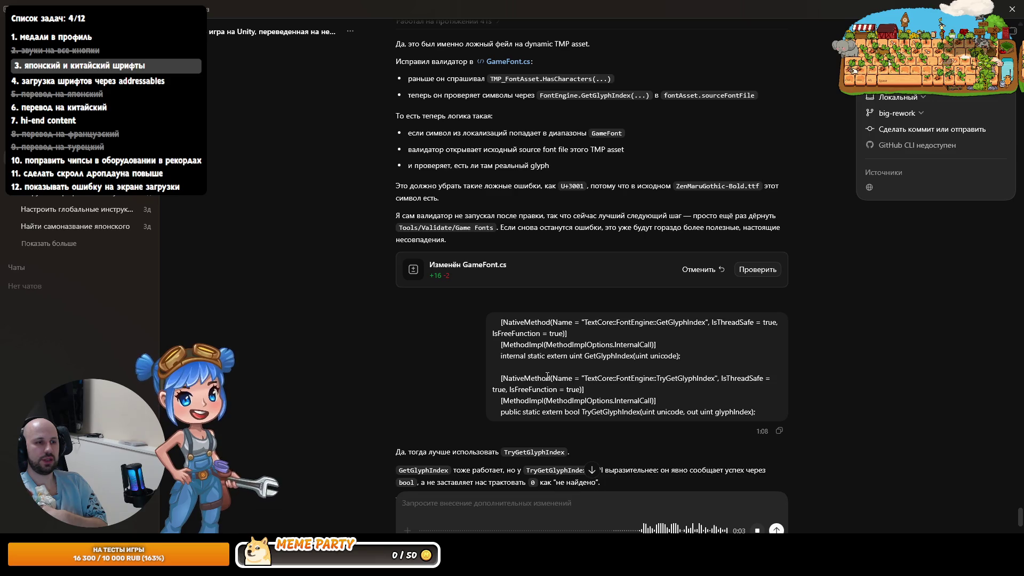
pyautogui.scroll(1, 547, 376)
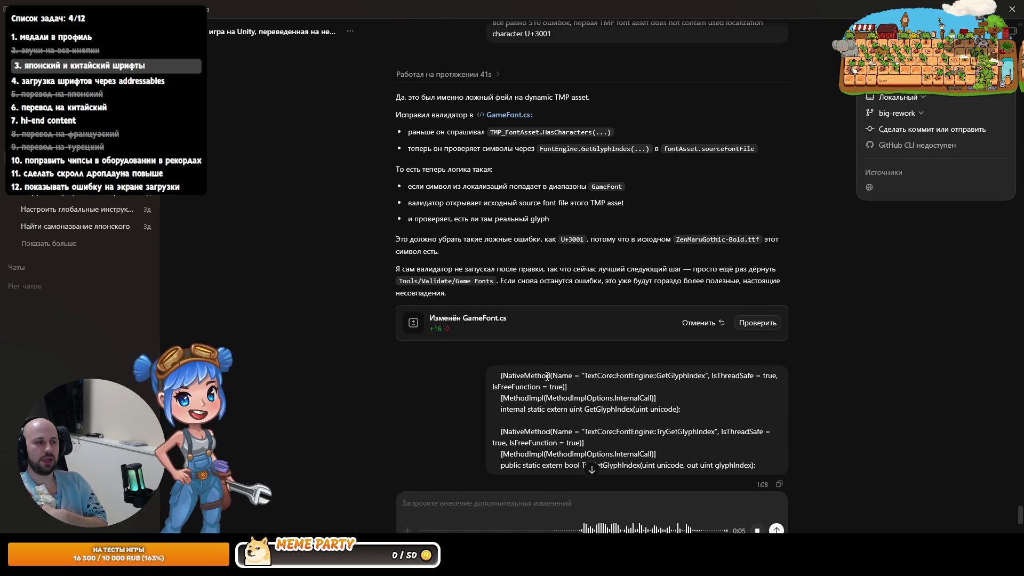
pyautogui.scroll(2, 547, 377)
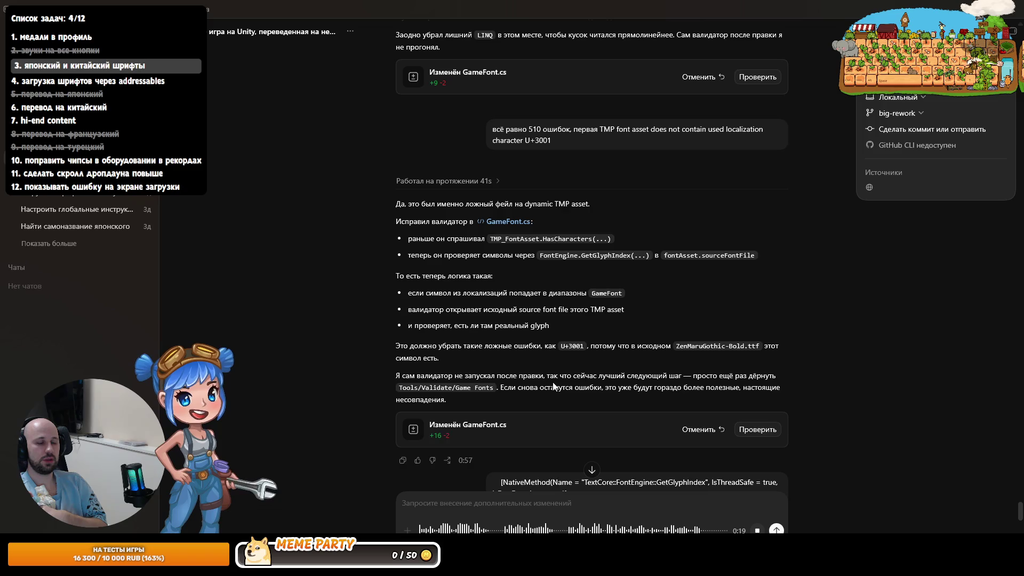
pyautogui.click(777, 531)
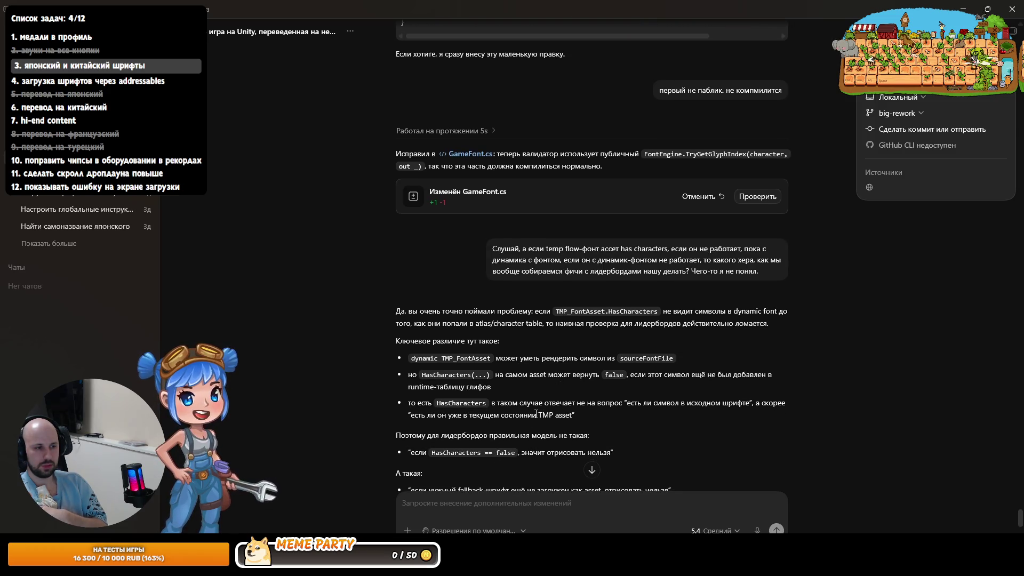
# Step: Read through Codex's explanation about HasCharacters and sourceFontFile for dynamic fonts
pyautogui.scroll(-1, 531, 427)
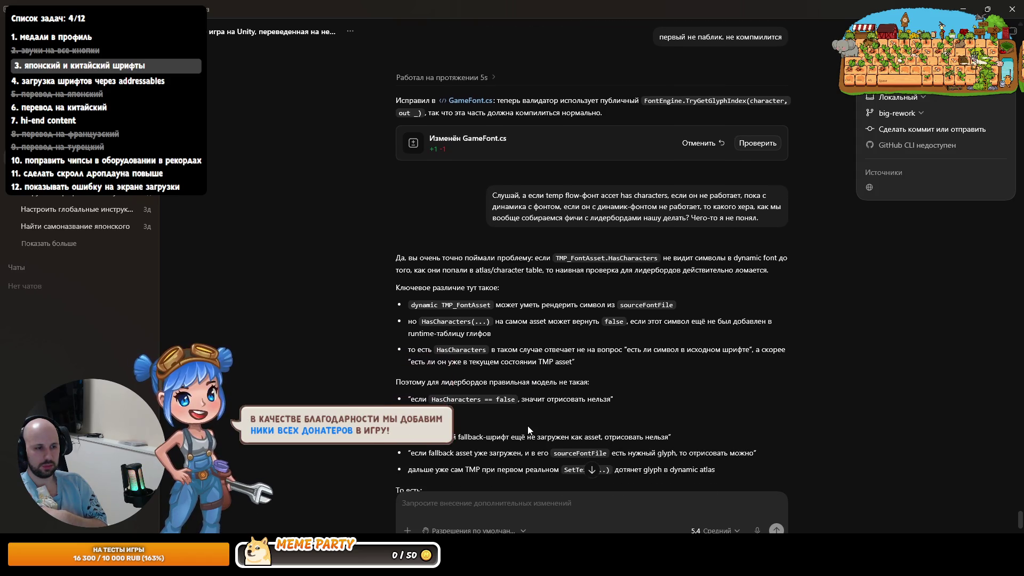
pyautogui.scroll(-1, 527, 427)
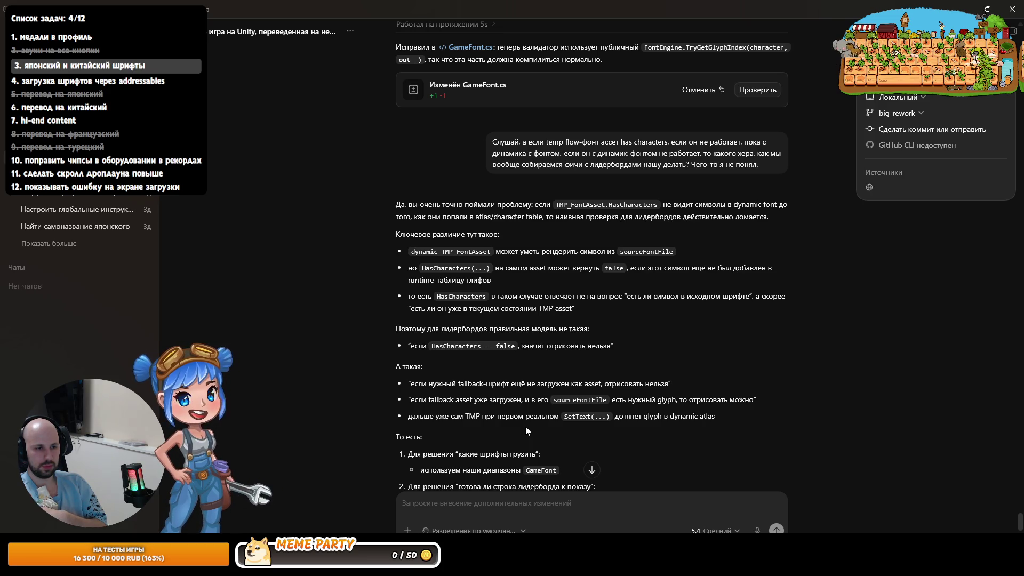
pyautogui.scroll(-2, 526, 426)
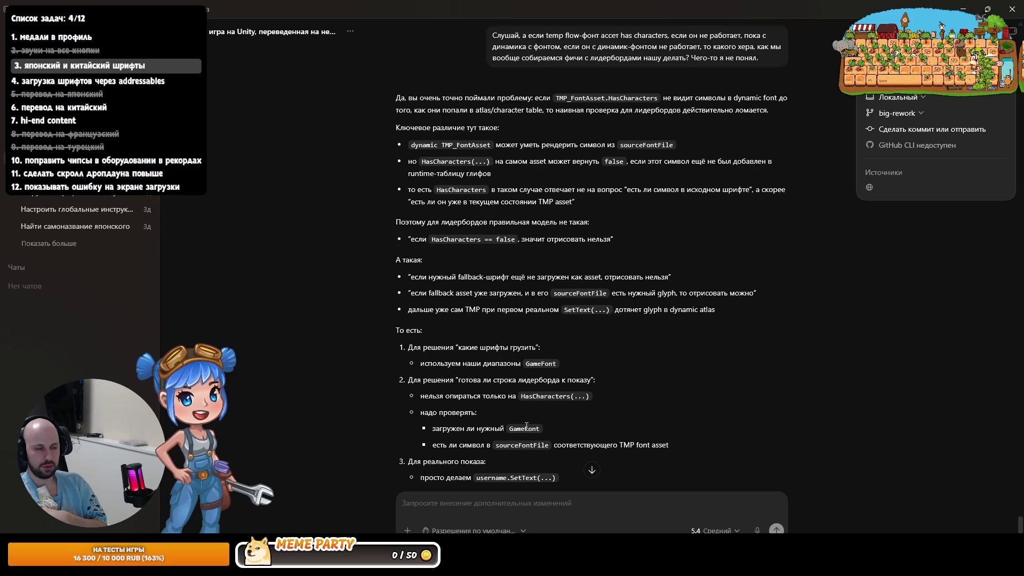
pyautogui.scroll(10, 568, 402)
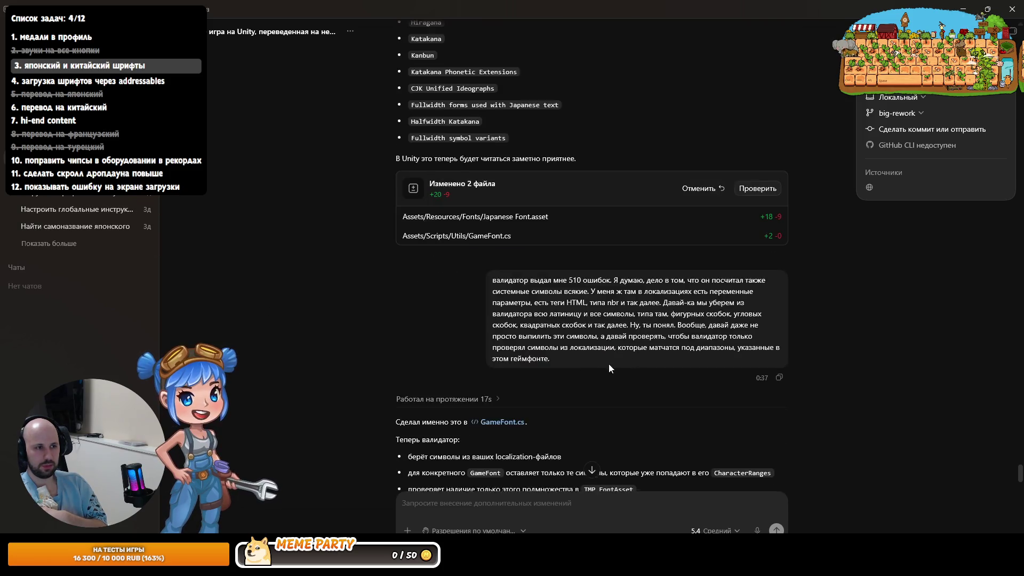
pyautogui.scroll(10, 608, 358)
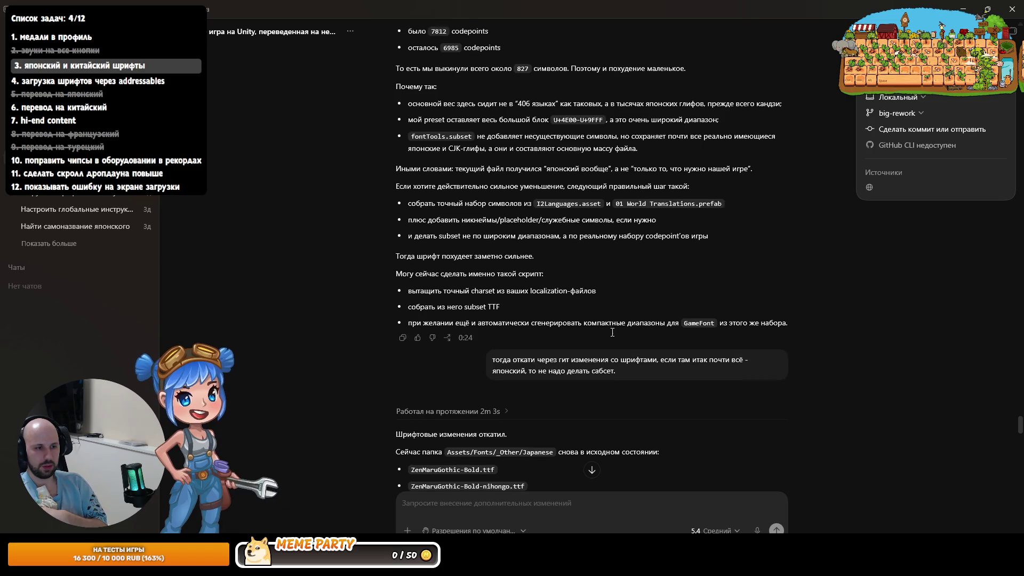
pyautogui.scroll(10, 613, 332)
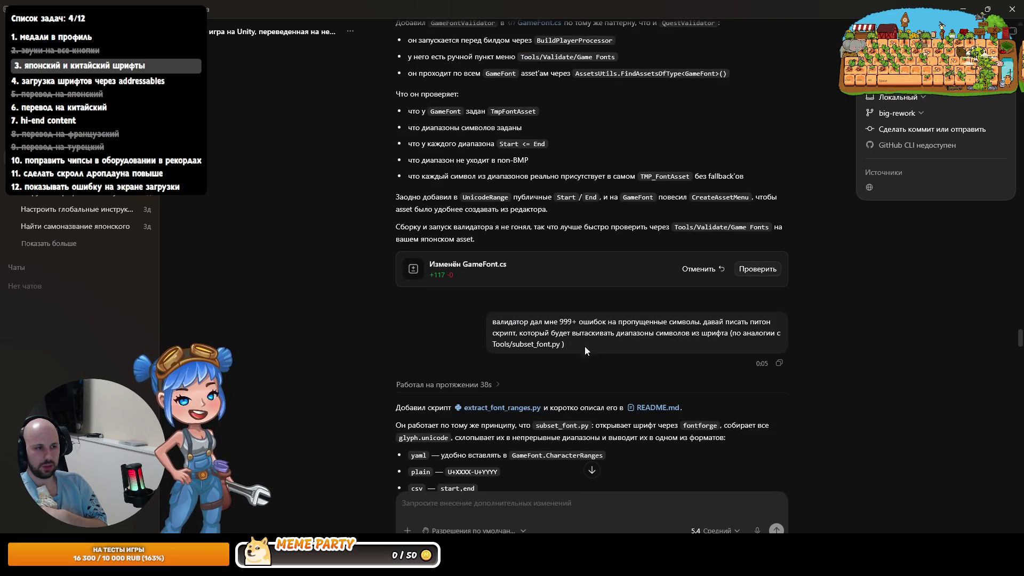
pyautogui.scroll(10, 585, 350)
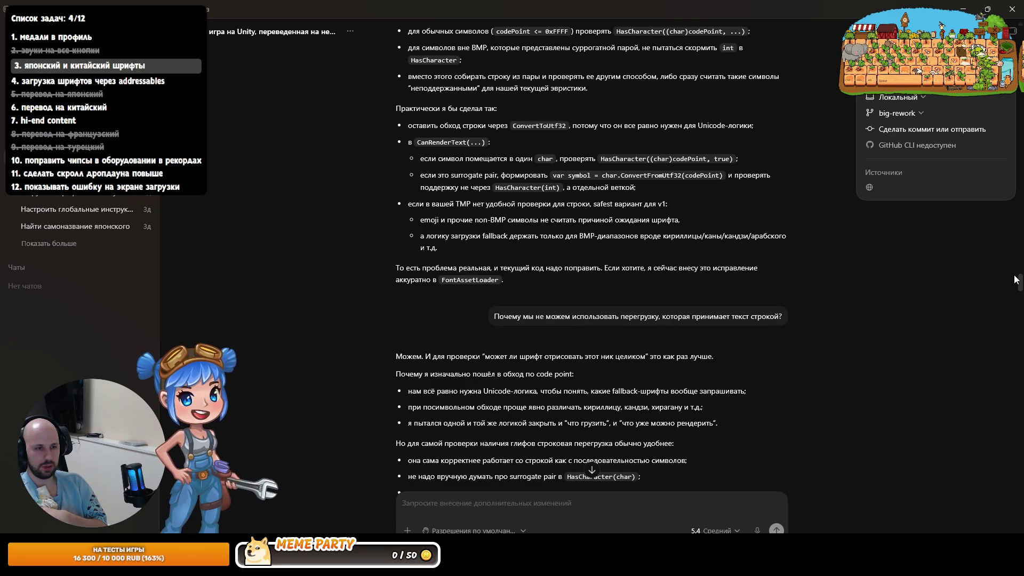
pyautogui.moveTo(1016, 279); pyautogui.dragTo(1019, 526)
pyautogui.scroll(3, 577, 307)
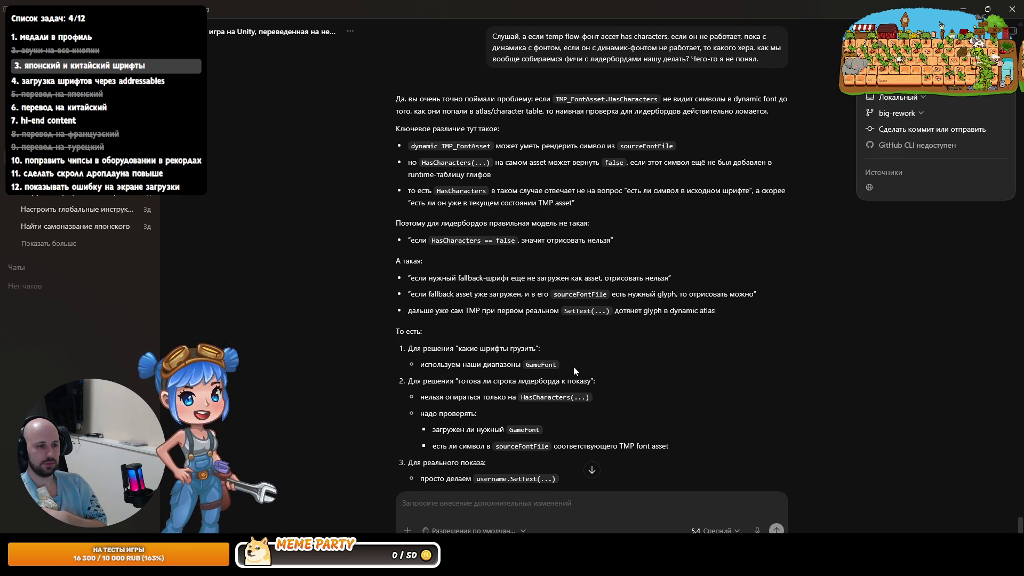
pyautogui.scroll(-1, 544, 365)
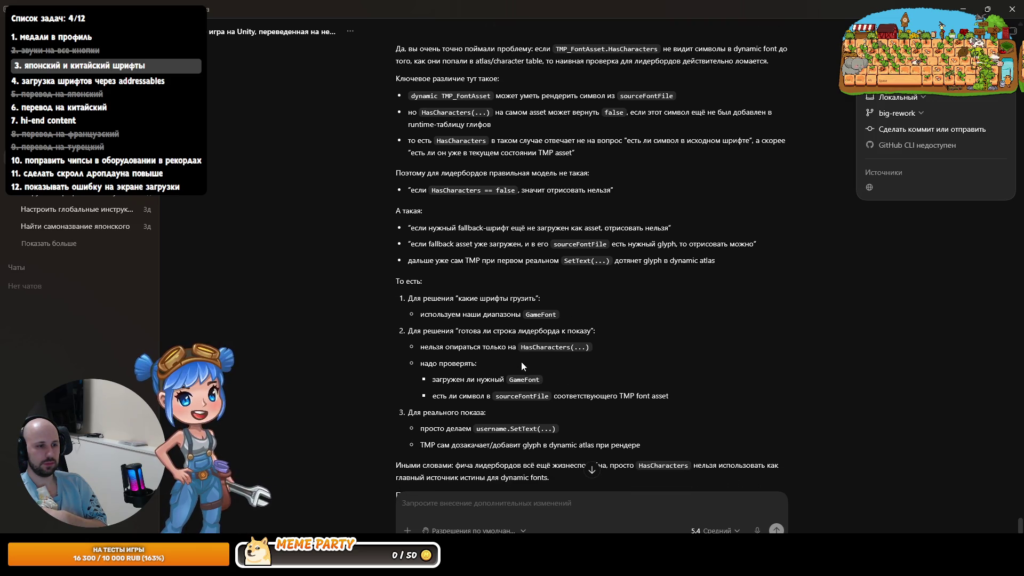
pyautogui.doubleClick(510, 398)
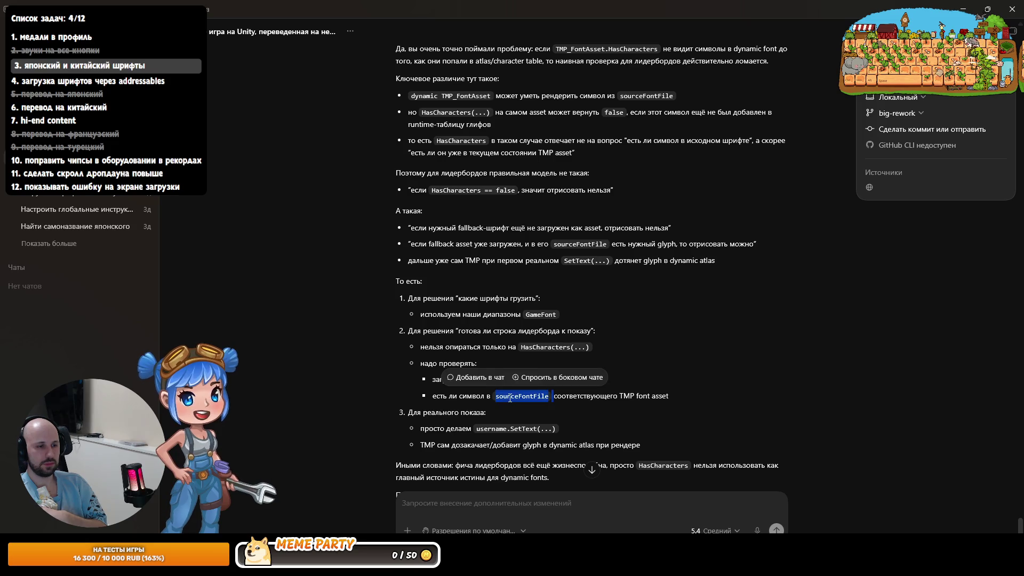
pyautogui.click(490, 346)
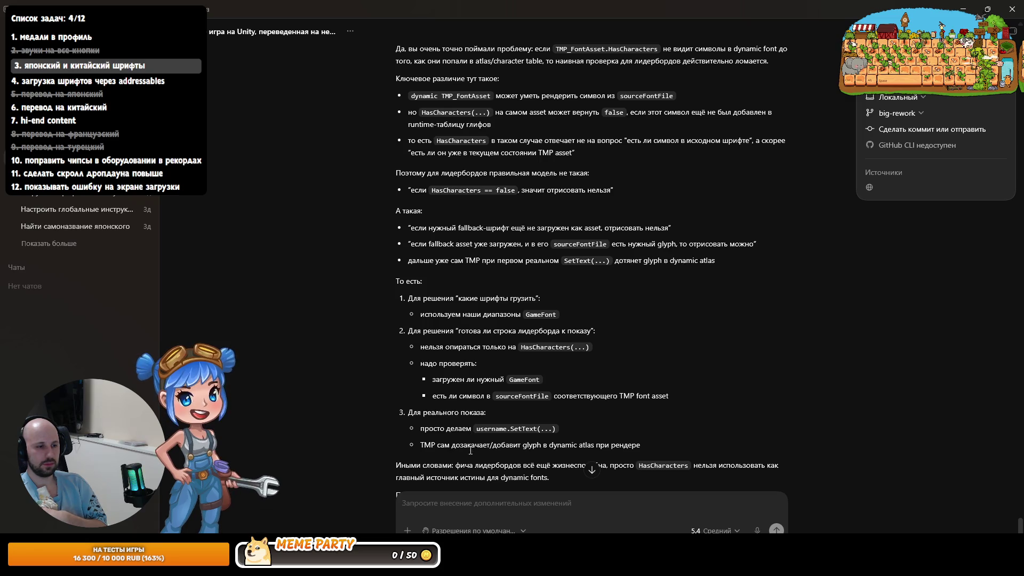
pyautogui.scroll(-1, 470, 445)
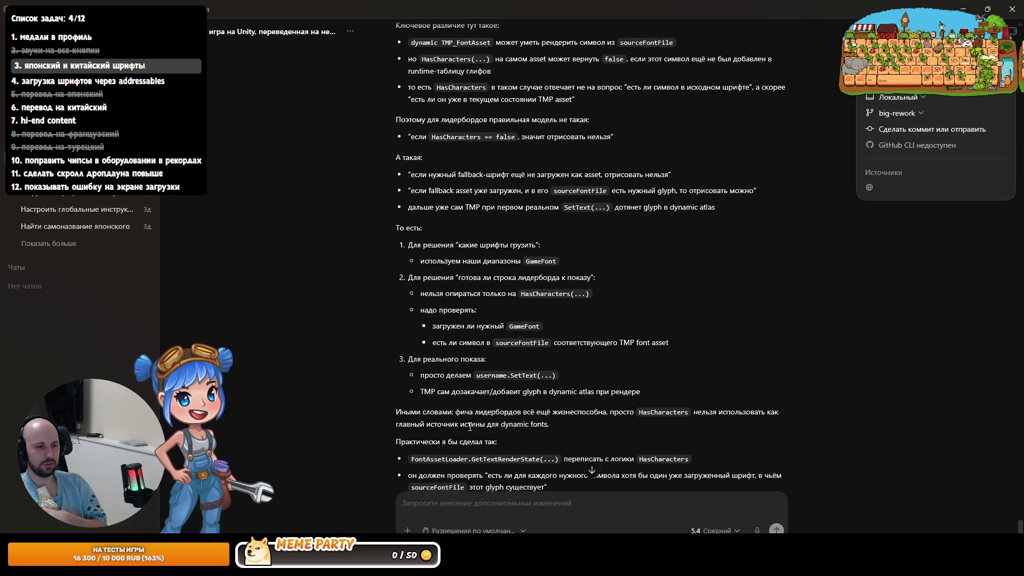
pyautogui.scroll(-2, 470, 427)
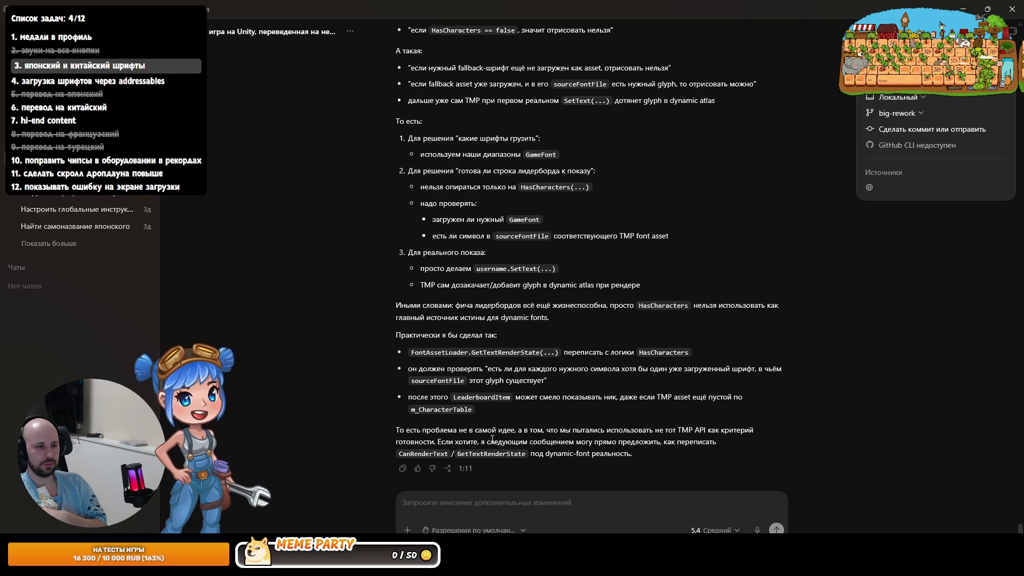
# Step: Dictate and send a request to drop the CanRenderText checks in FontAssetLoader.cs
pyautogui.click(757, 529)
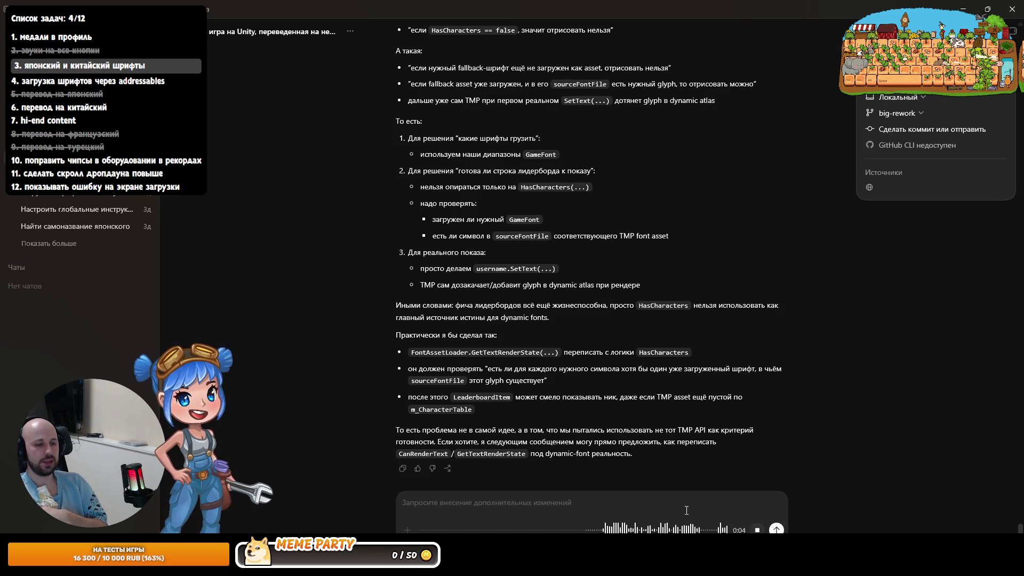
pyautogui.press('Return')
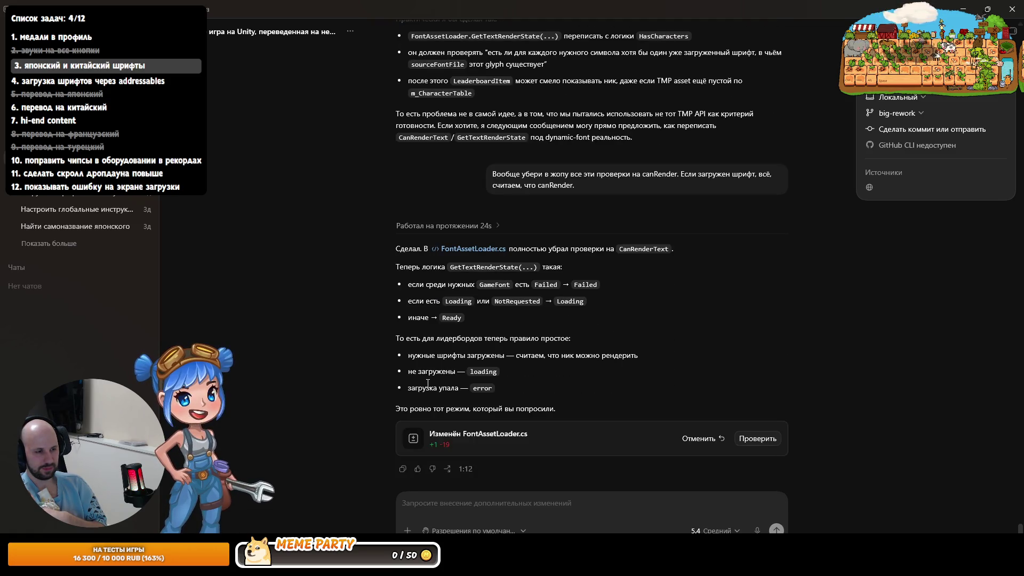
pyautogui.moveTo(278, 566)
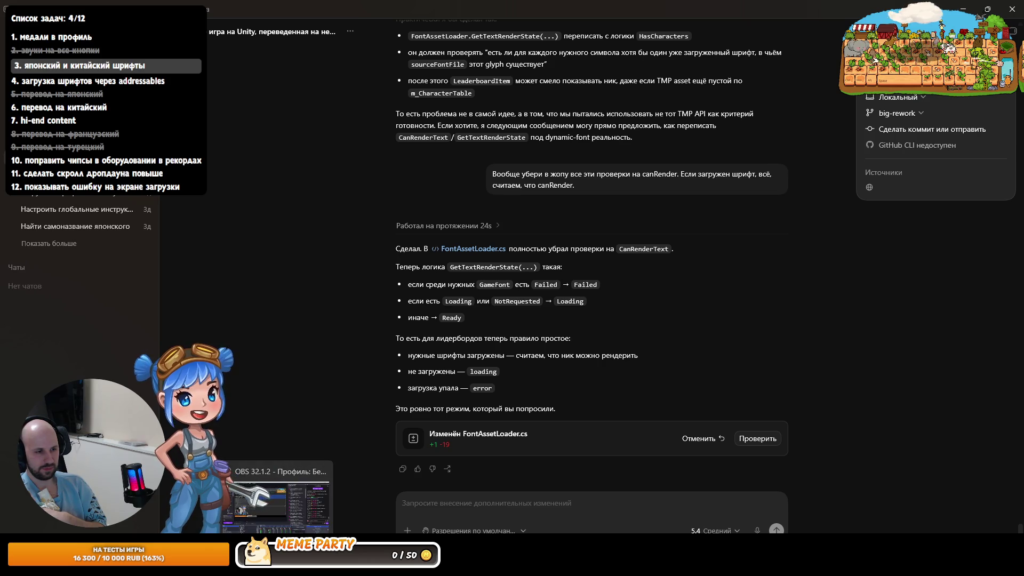
pyautogui.hotkey('alt', 'Tab')
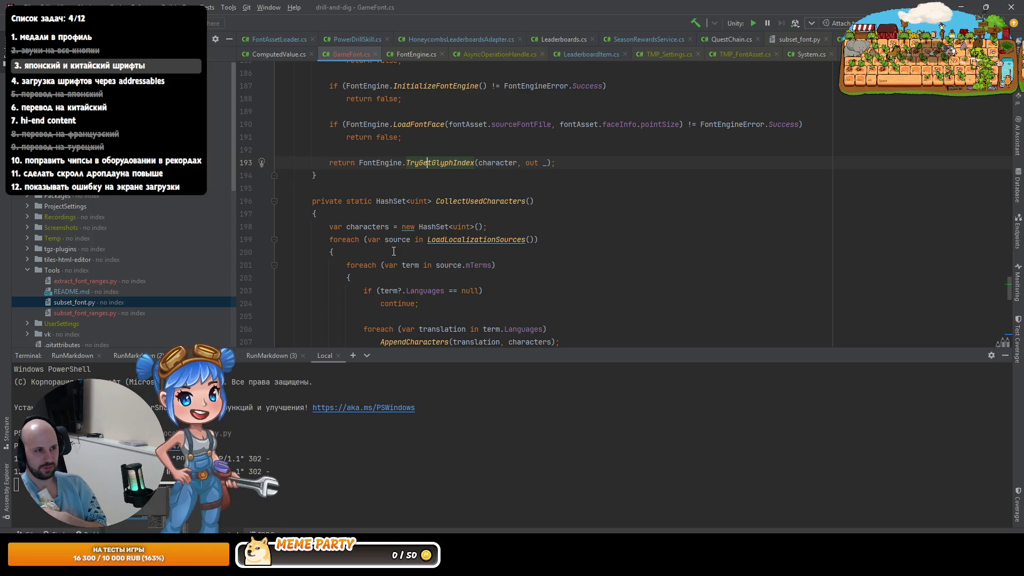
# Step: Bring up FontAssetLoader.cs with the terminal tool window hidden
pyautogui.scroll(6, 393, 126)
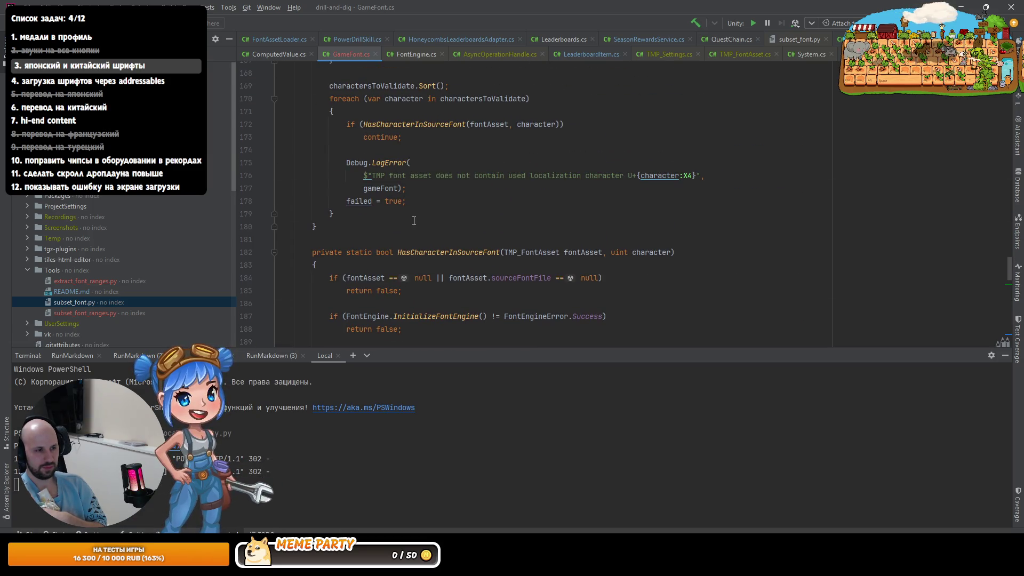
pyautogui.click(494, 40)
pyautogui.click(373, 39)
pyautogui.click(289, 41)
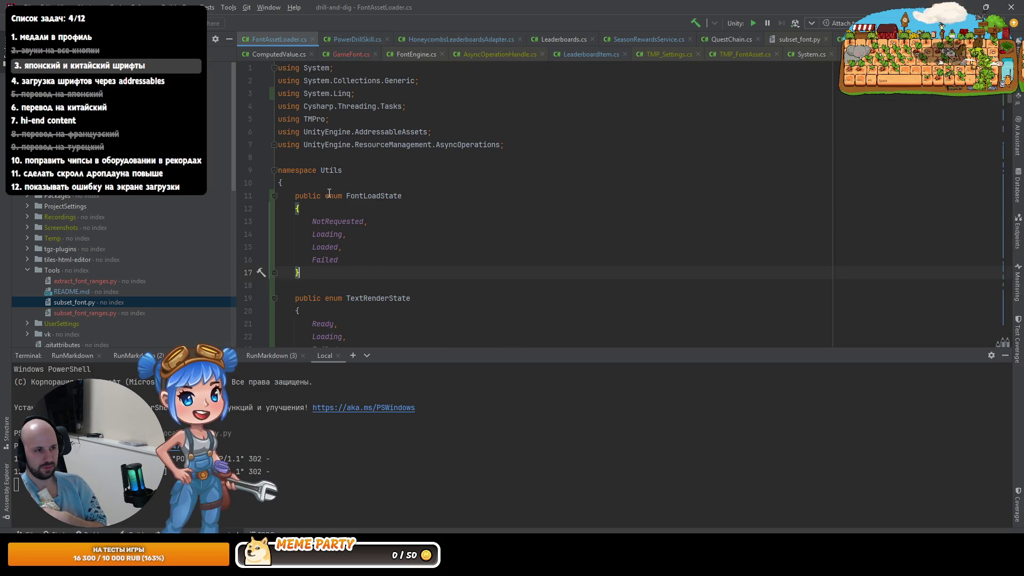
pyautogui.scroll(-13, 330, 193)
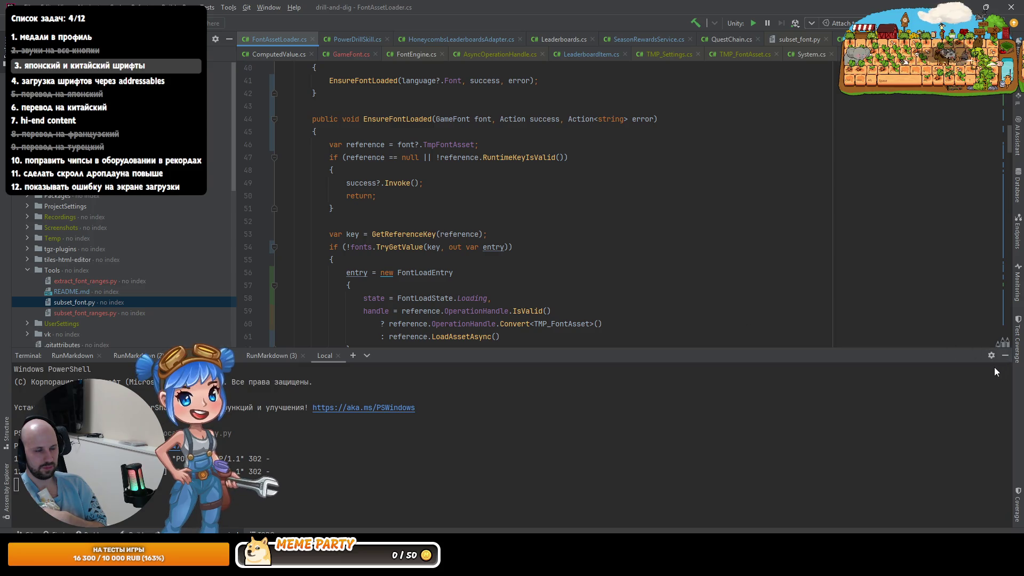
pyautogui.click(1005, 356)
# Step: Scroll through FontAssetLoader.cs to review Codex's CanRenderText removal
pyautogui.scroll(-13, 463, 348)
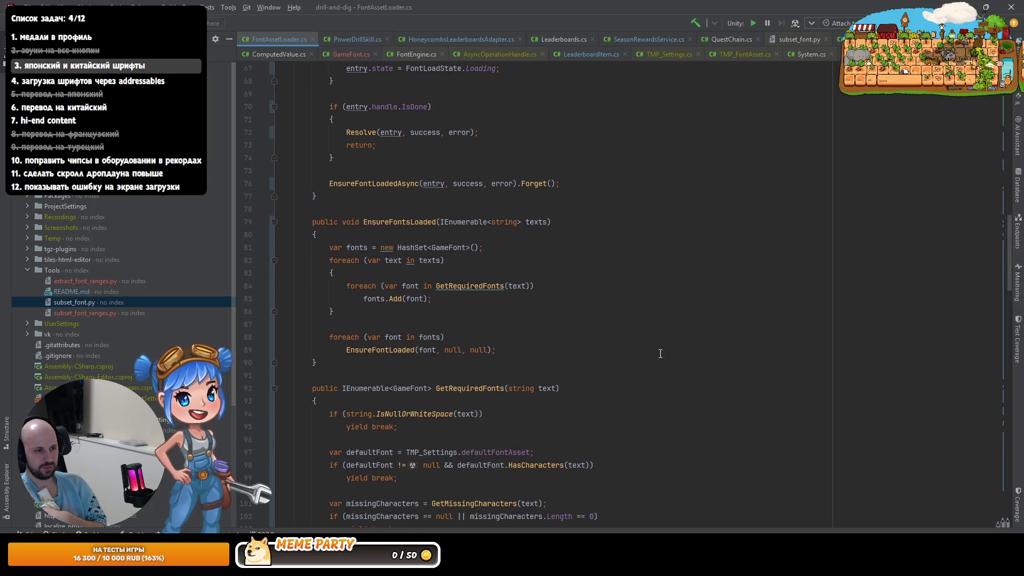
pyautogui.scroll(-4, 463, 348)
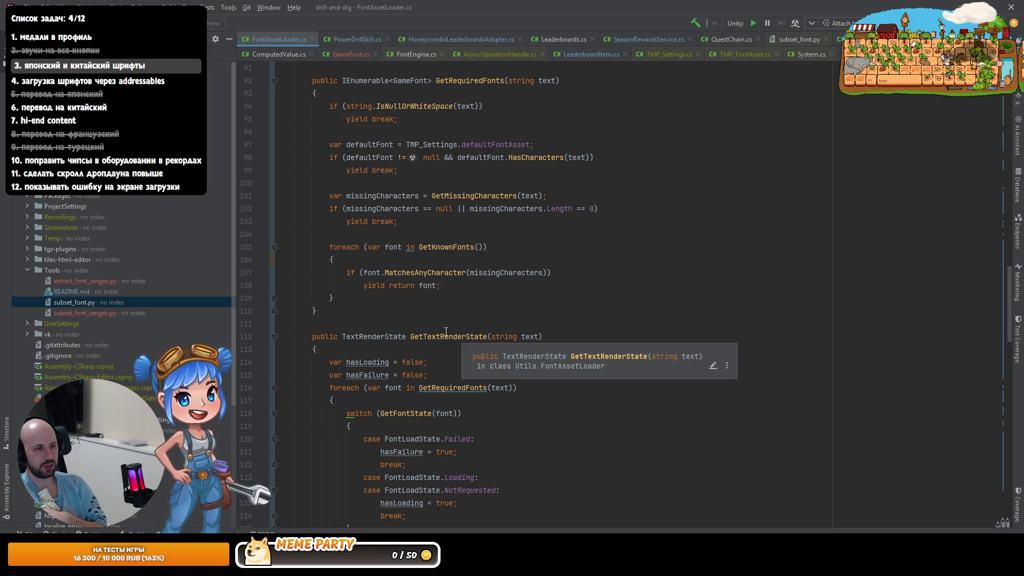
pyautogui.scroll(-3, 472, 348)
pyautogui.scroll(-14, 351, 265)
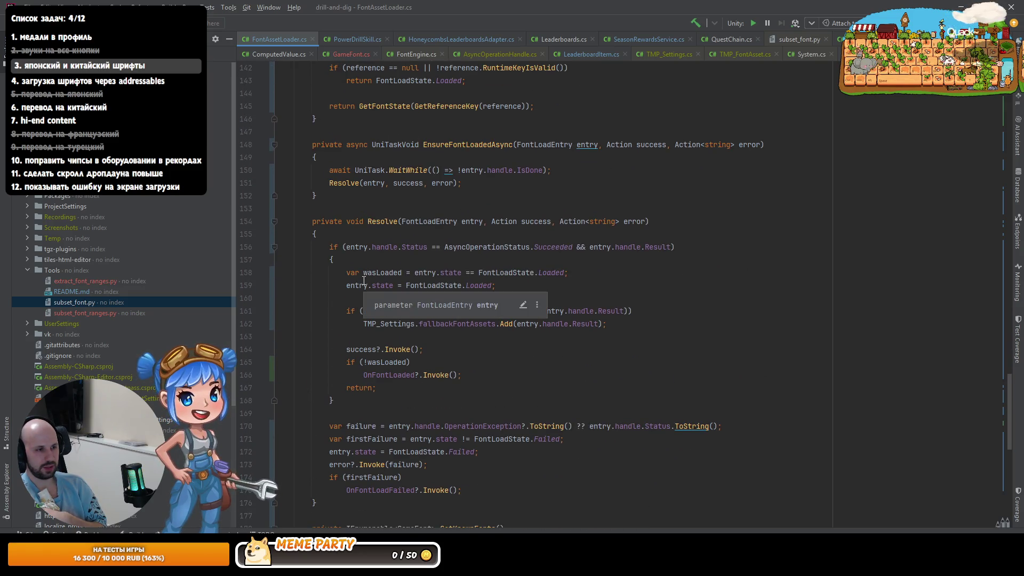
pyautogui.scroll(-12, 331, 247)
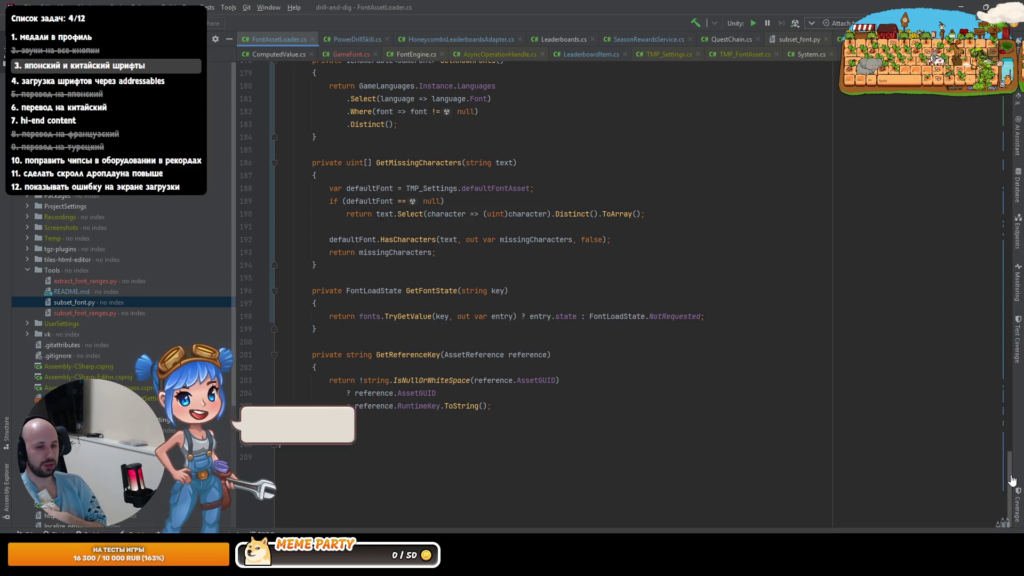
pyautogui.scroll(20, 794, 137)
pyautogui.scroll(6, 794, 137)
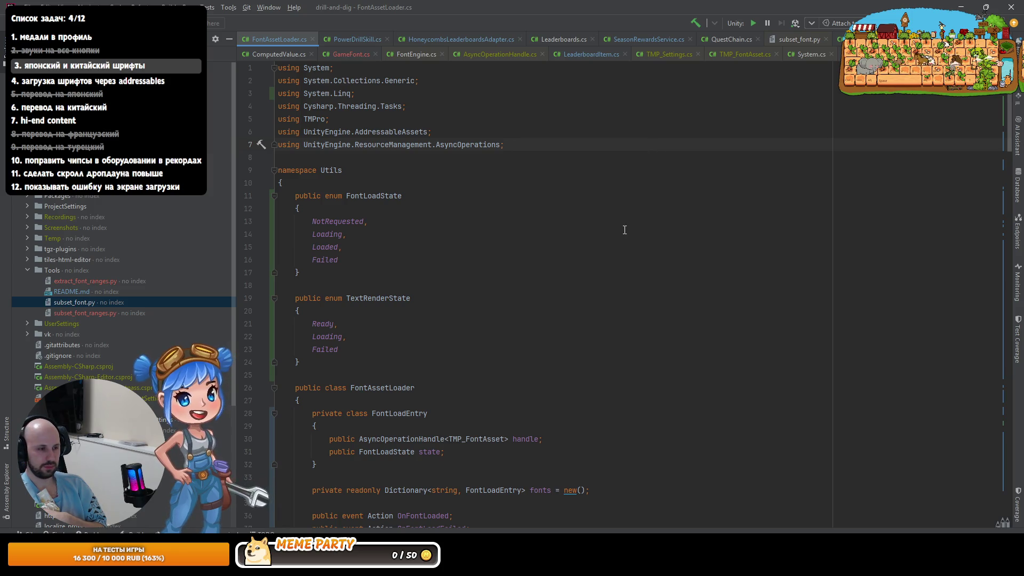
# Step: Read down through FontAssetLoader.cs once more, then return to the Unity Editor
pyautogui.scroll(-2, 511, 271)
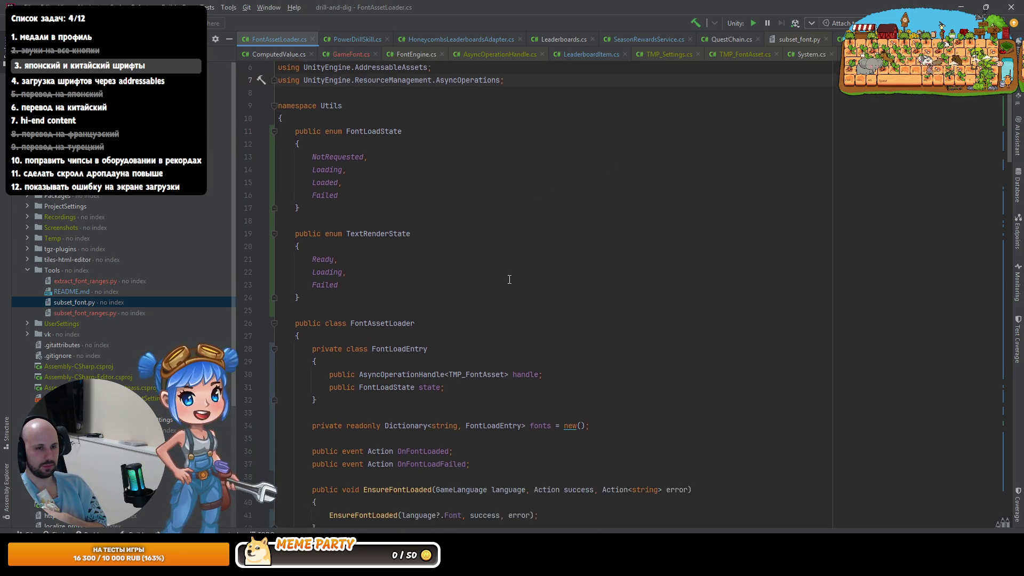
pyautogui.scroll(-2, 509, 279)
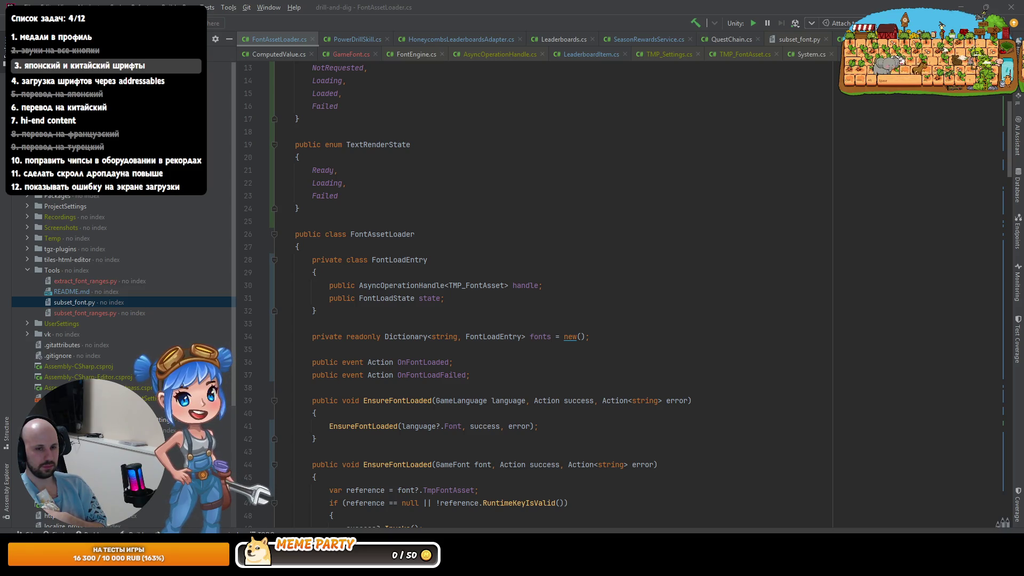
pyautogui.scroll(-10, 518, 385)
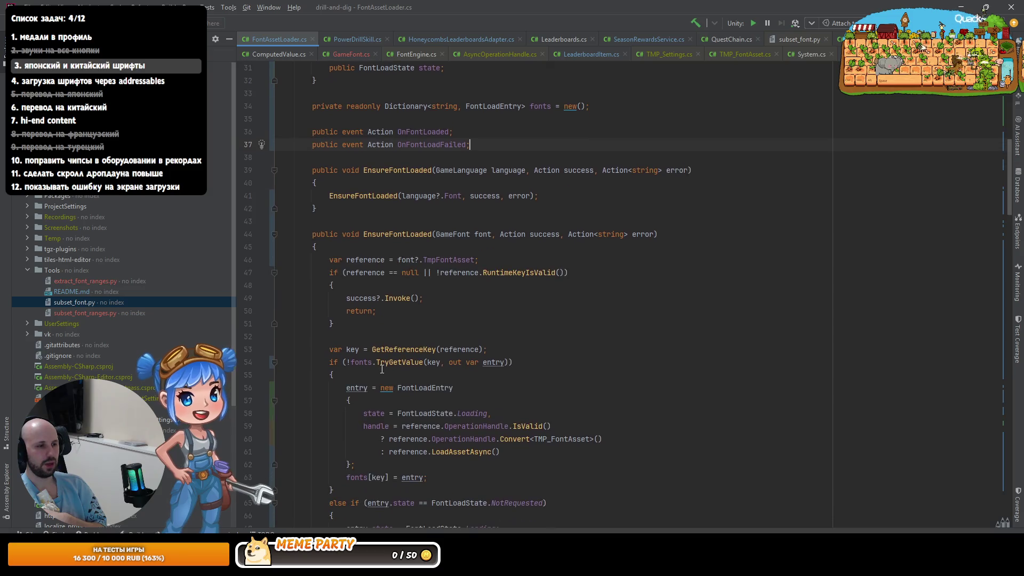
pyautogui.scroll(-9, 388, 369)
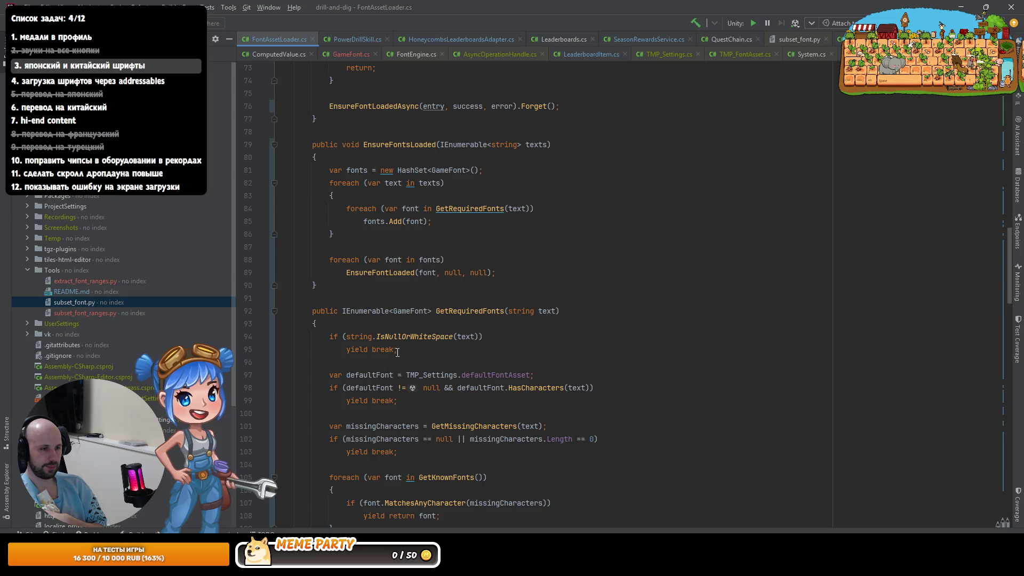
pyautogui.scroll(-3, 494, 396)
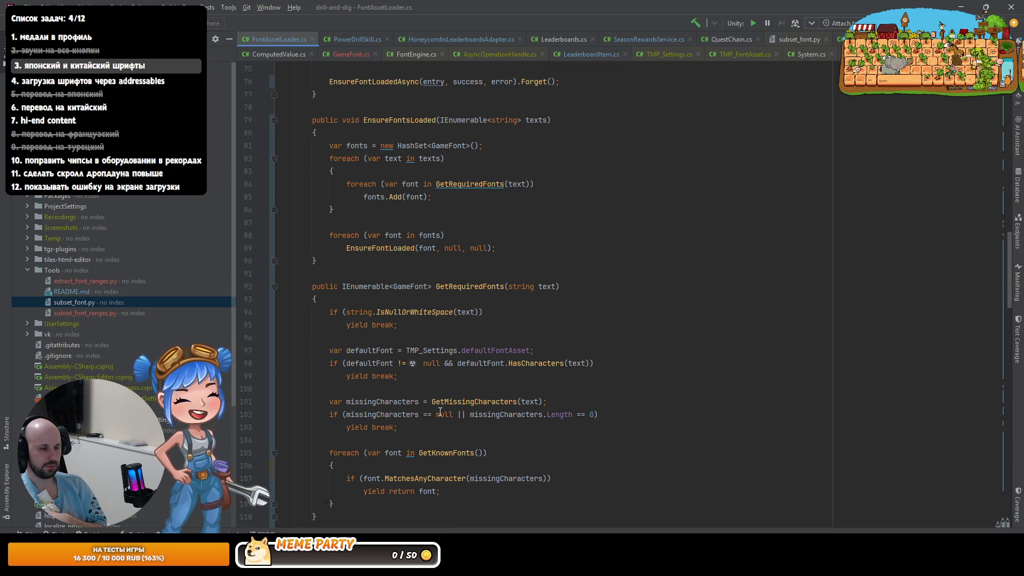
pyautogui.scroll(-7, 405, 380)
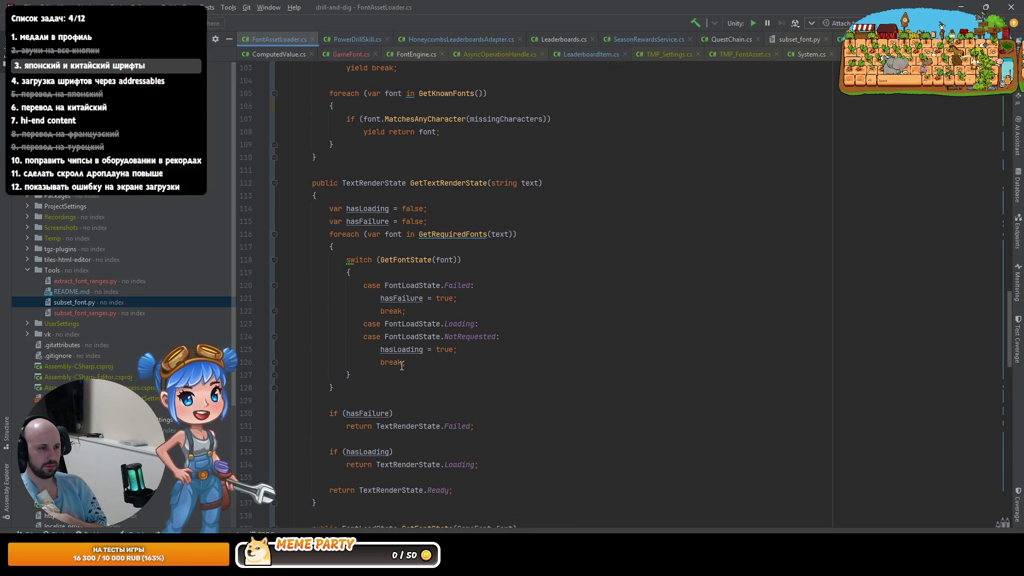
pyautogui.scroll(-9, 402, 366)
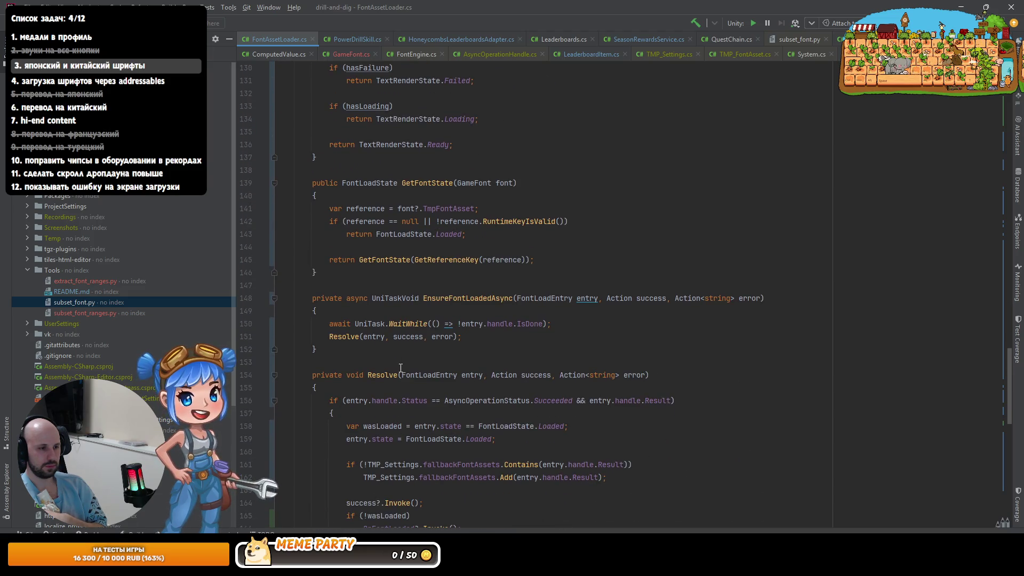
pyautogui.scroll(-15, 401, 368)
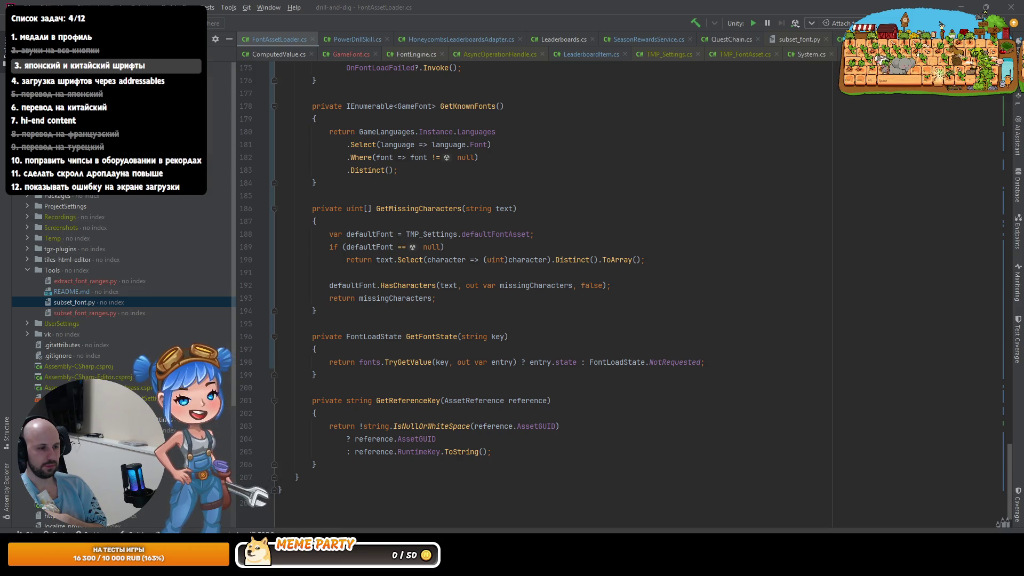
pyautogui.hotkey('alt', 'Tab')
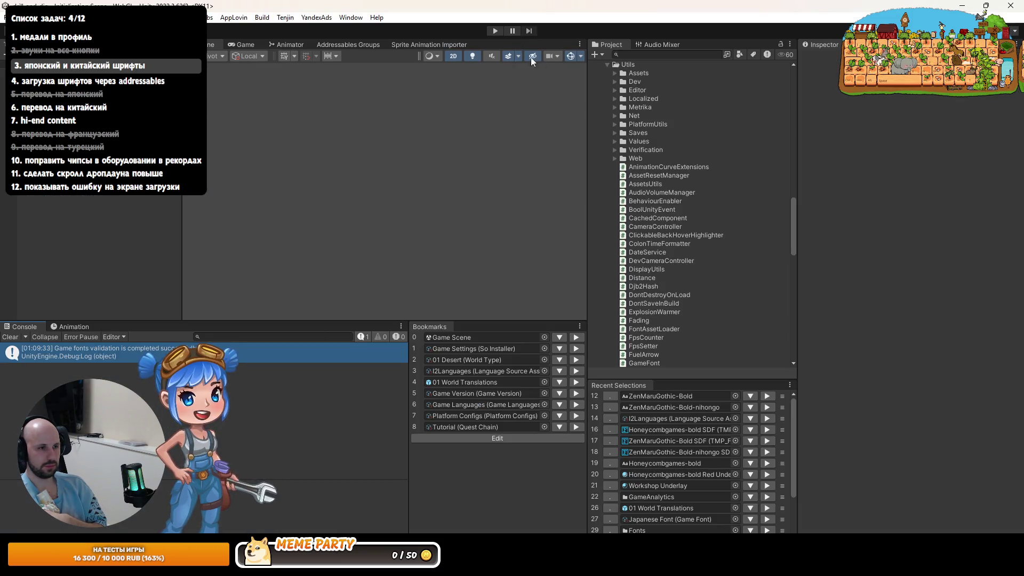
# Step: Run the game in play mode maximized and inspect the season-rewards warning in the console
pyautogui.click(494, 31)
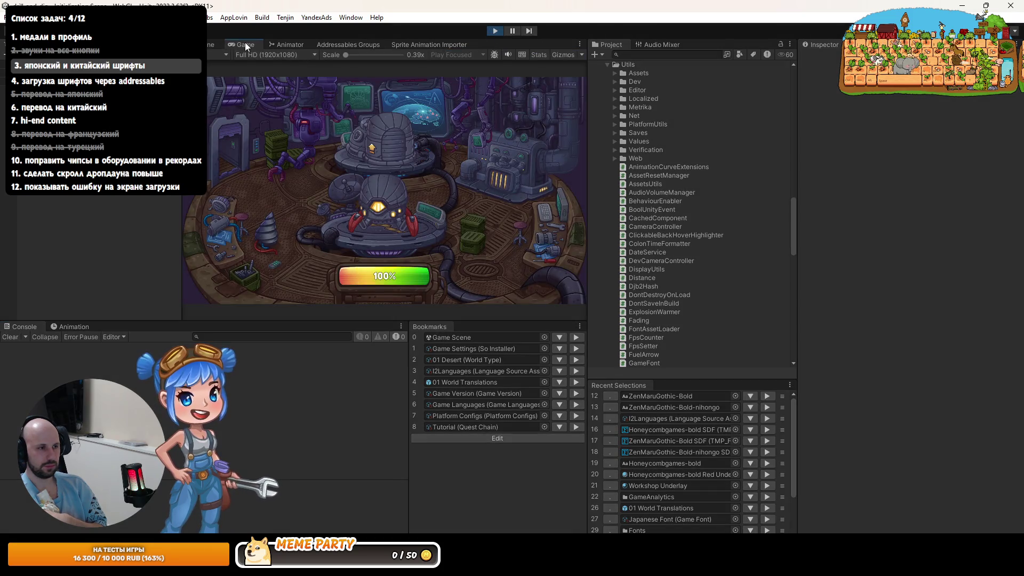
pyautogui.doubleClick(245, 43)
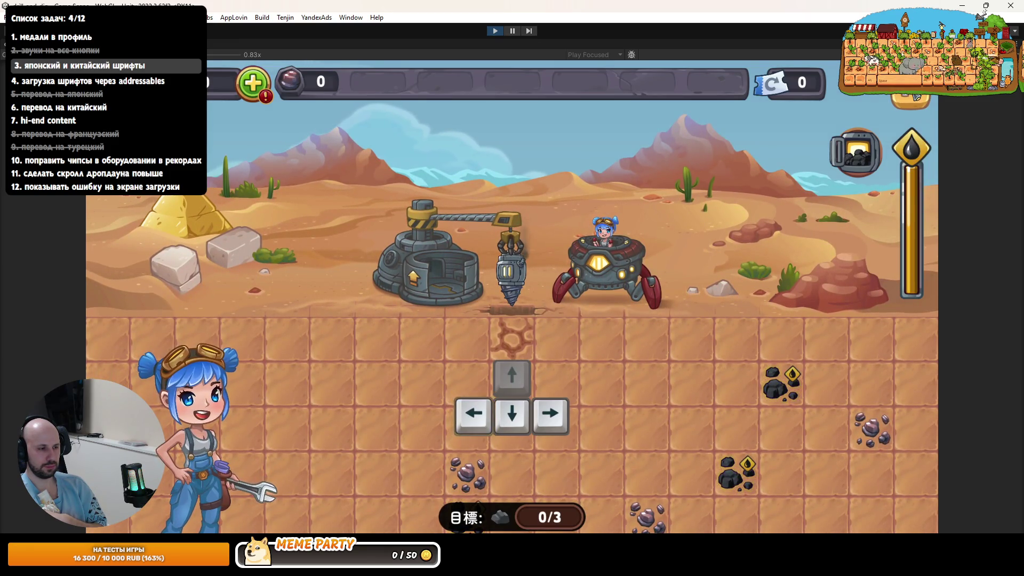
pyautogui.hotkey('ctrl', 'shift', 'c')
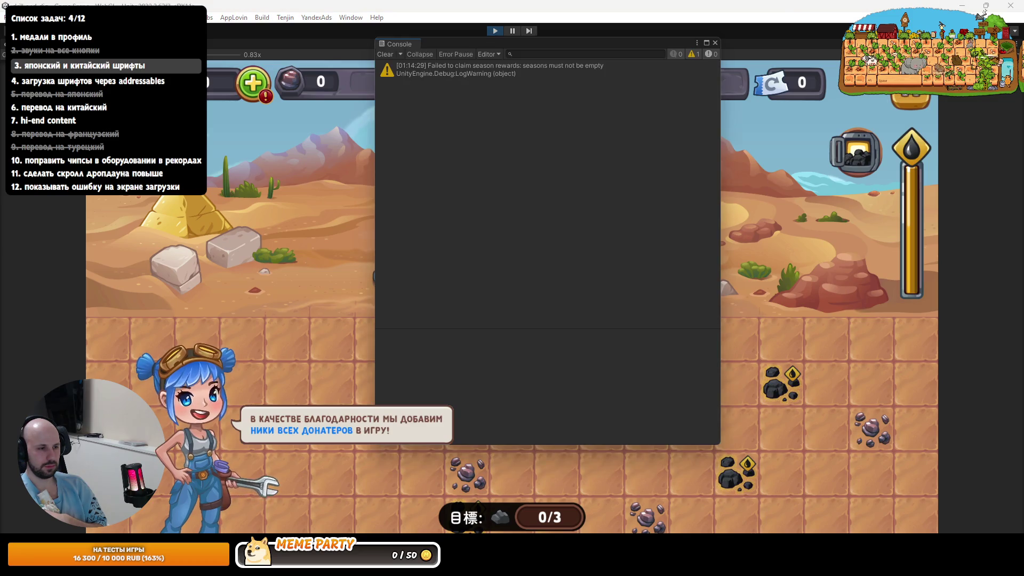
pyautogui.click(488, 75)
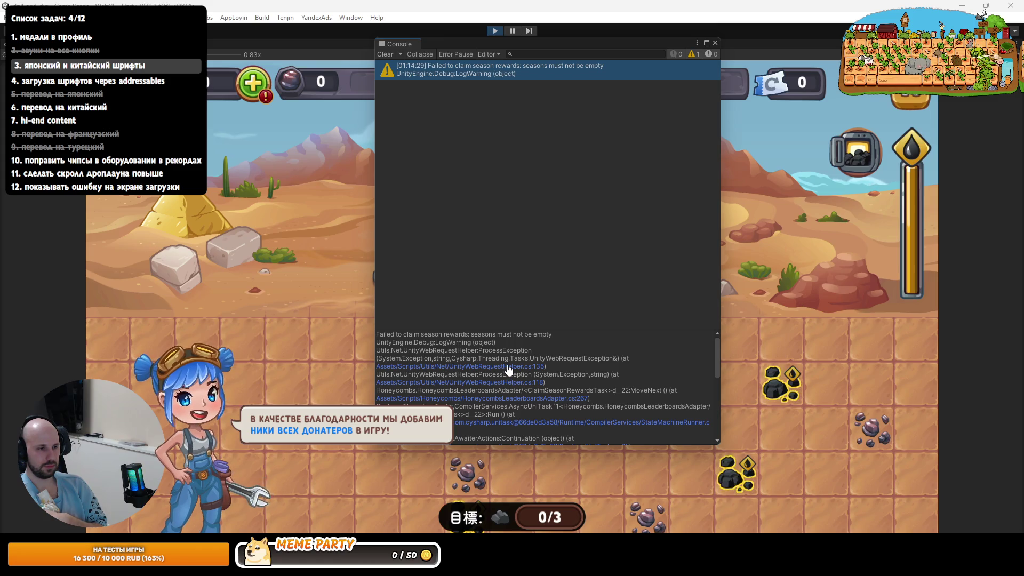
pyautogui.doubleClick(463, 66)
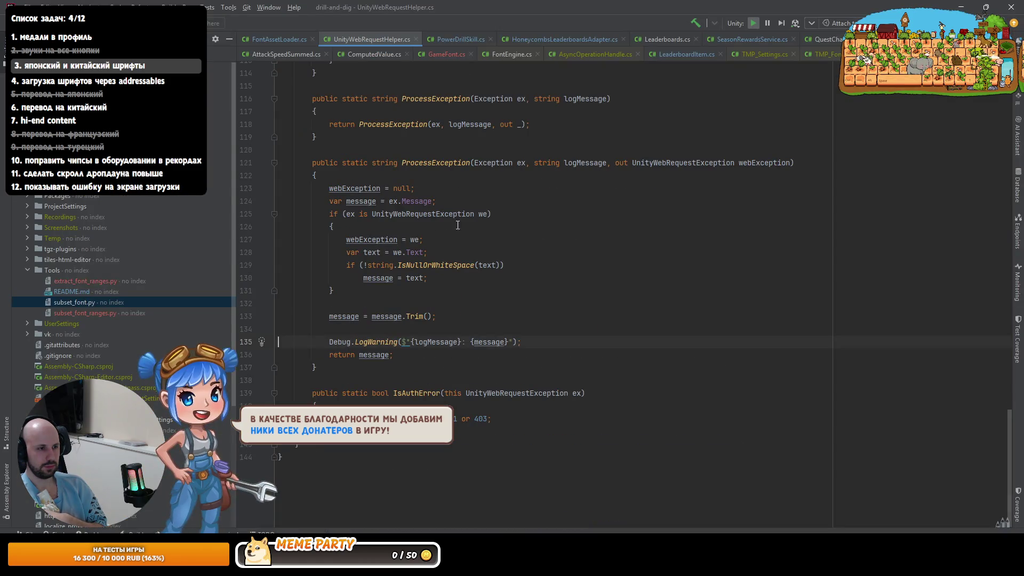
pyautogui.scroll(3, 414, 242)
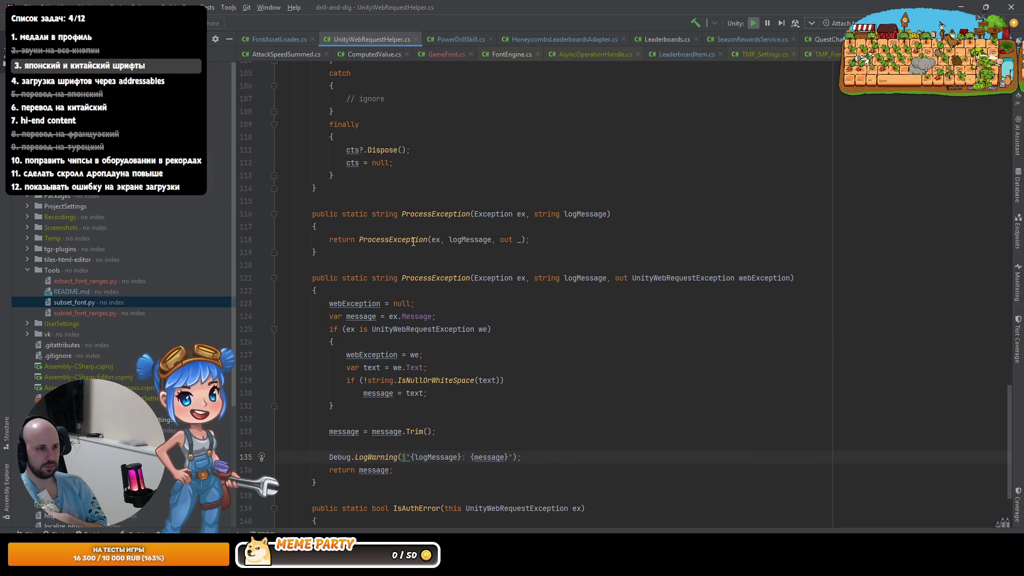
pyautogui.hotkey('ctrl', 'Tab')
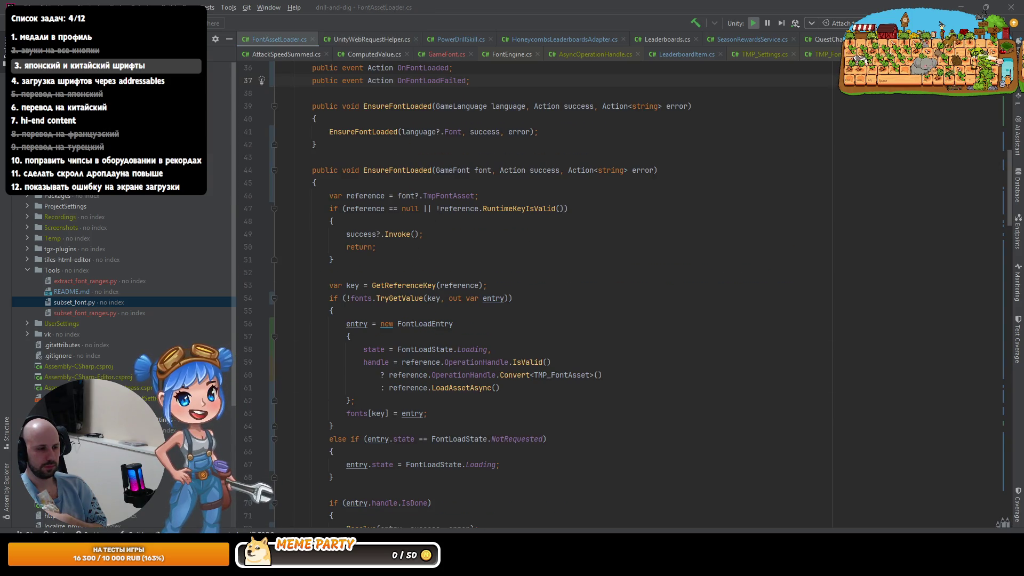
pyautogui.hotkey('alt', 'Tab')
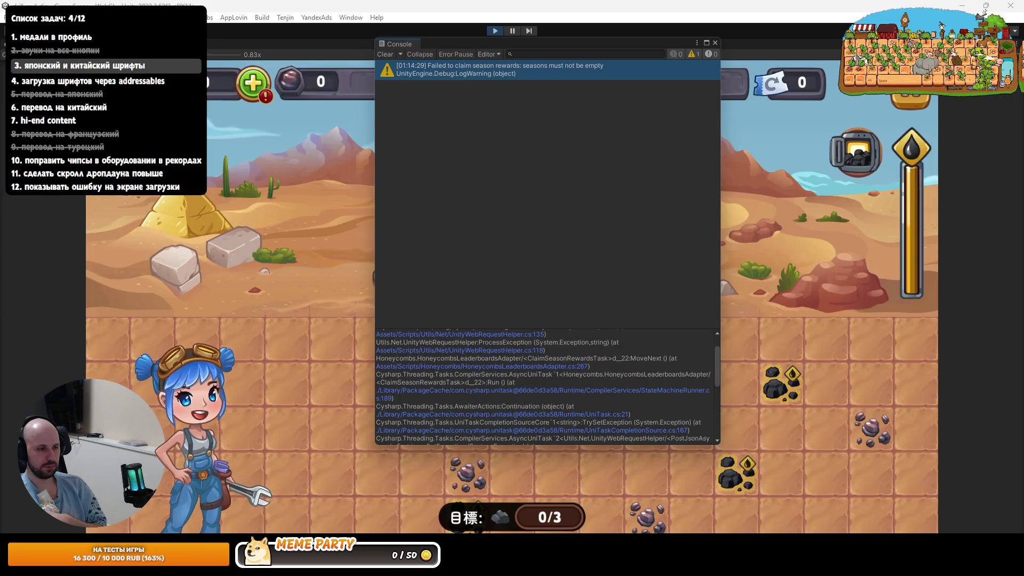
# Step: Restore the normal layout, show the Console panel, and follow the stack trace to adapter line 267
pyautogui.hotkey('shift', 'space')
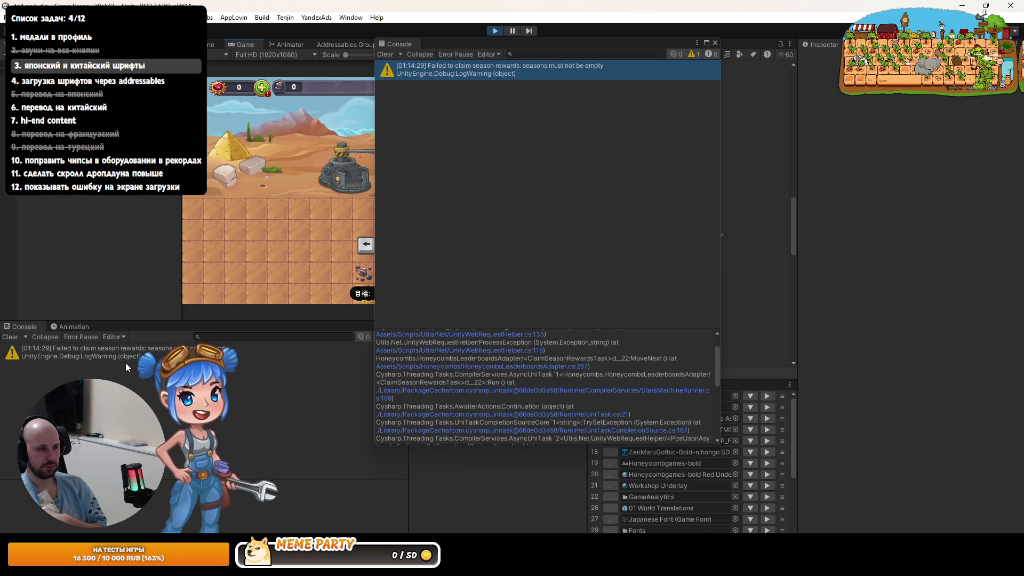
pyautogui.click(82, 327)
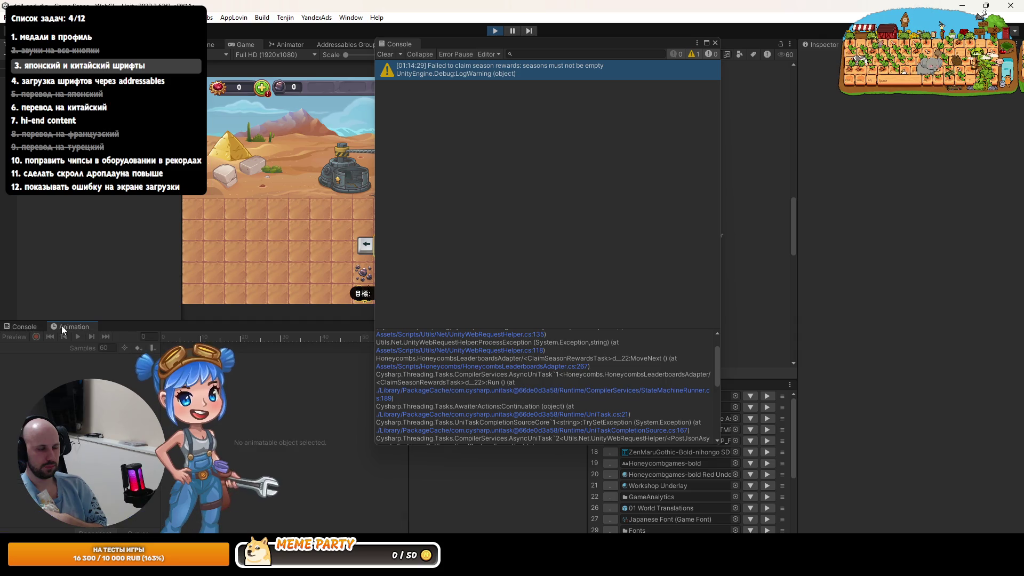
pyautogui.click(36, 325)
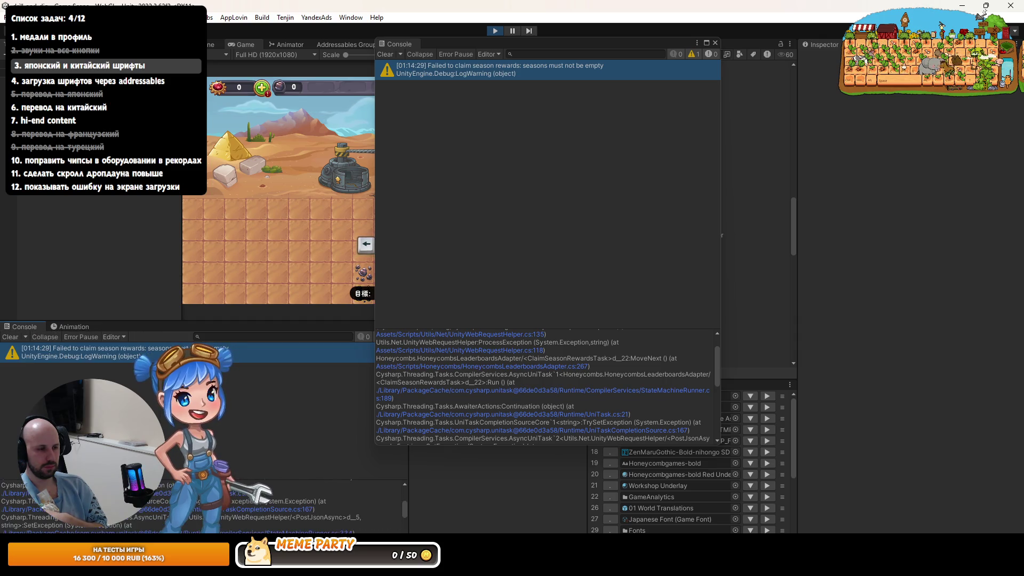
pyautogui.scroll(-3, 257, 508)
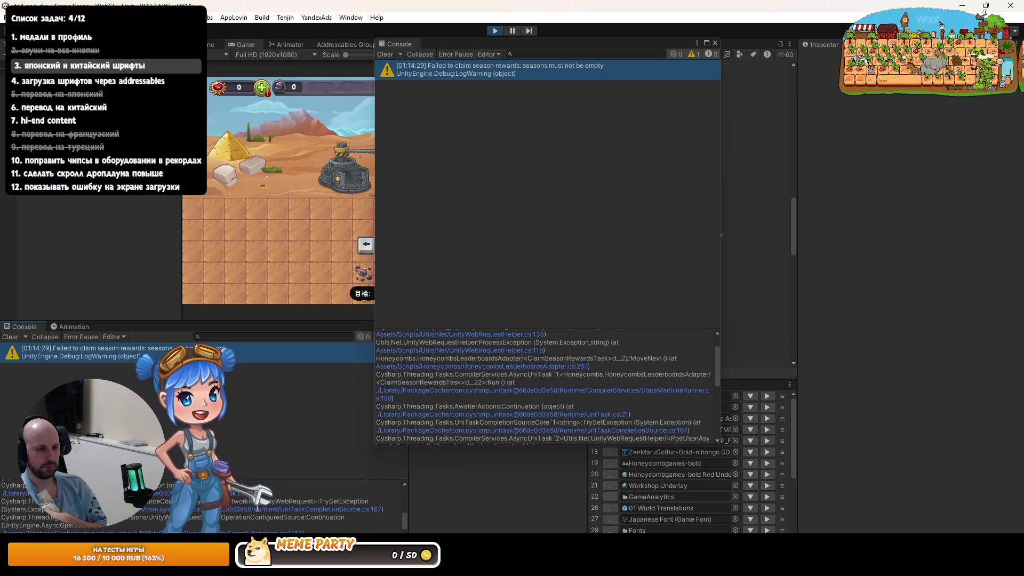
pyautogui.scroll(-3, 257, 509)
pyautogui.rightClick(225, 498)
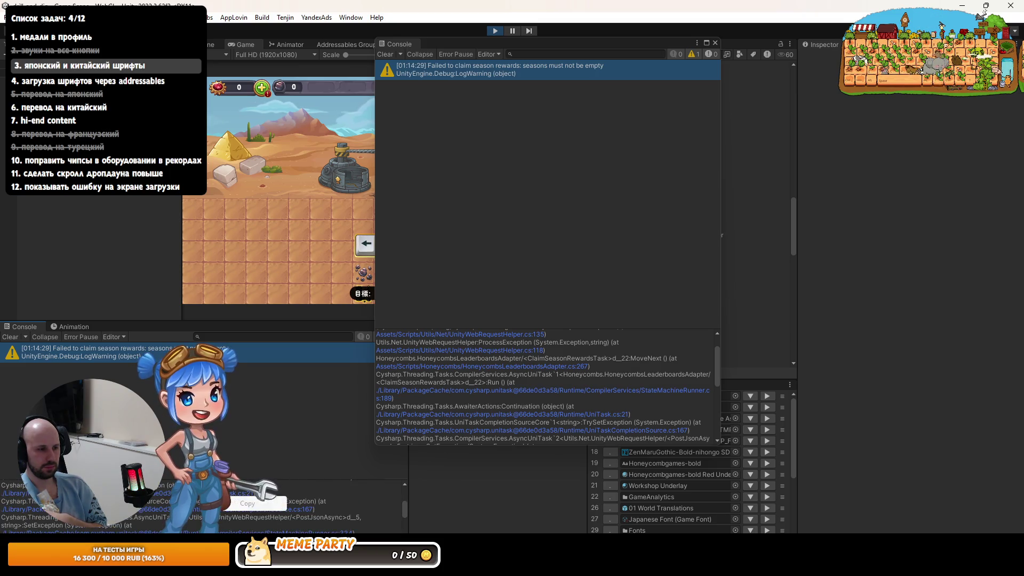
pyautogui.click(247, 504)
pyautogui.scroll(3, 199, 520)
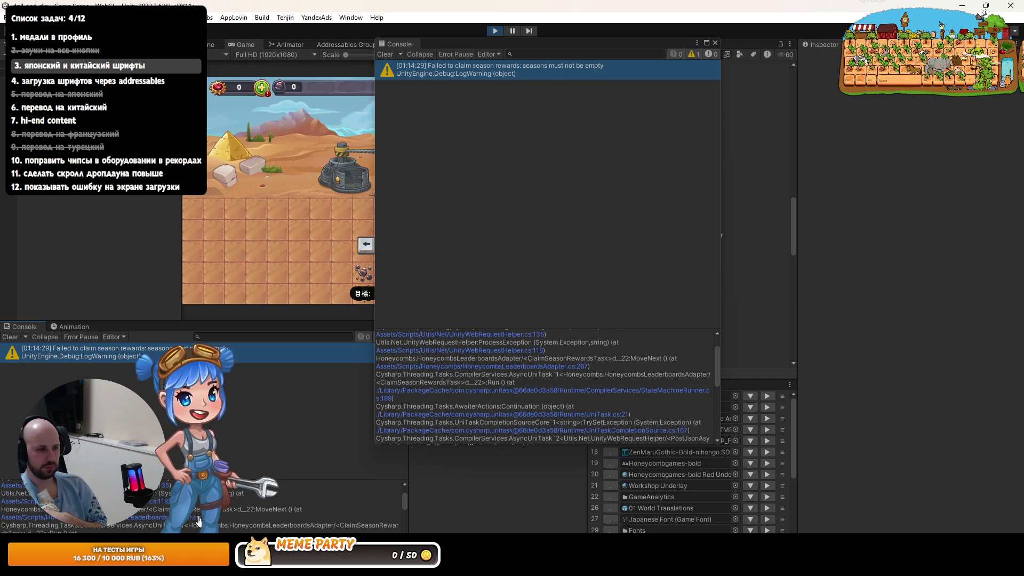
pyautogui.click(198, 517)
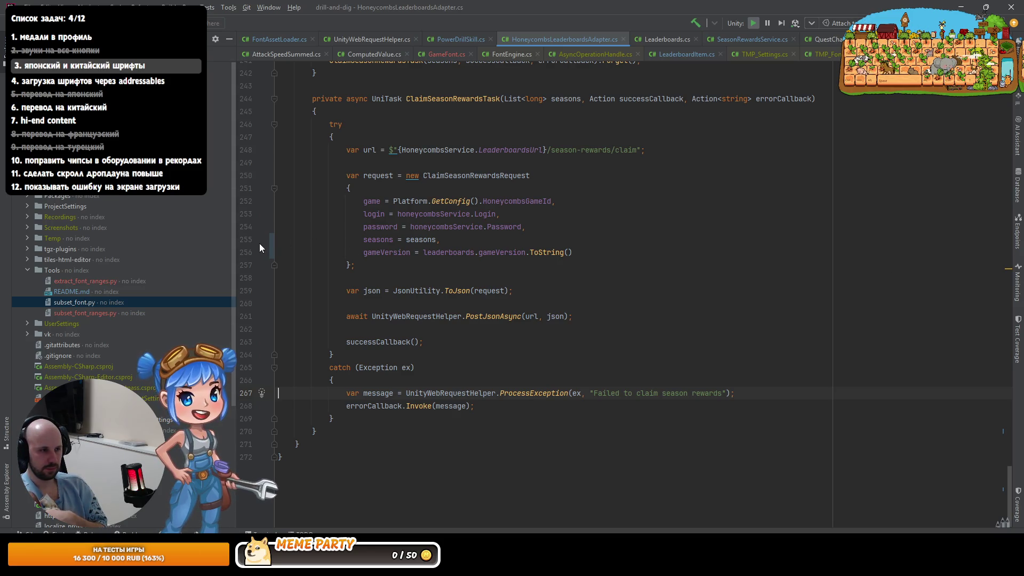
# Step: Set a breakpoint on line 259, attach the debugger to Unity, and restart play mode
pyautogui.click(261, 291)
pyautogui.moveTo(334, 381); pyautogui.dragTo(415, 368)
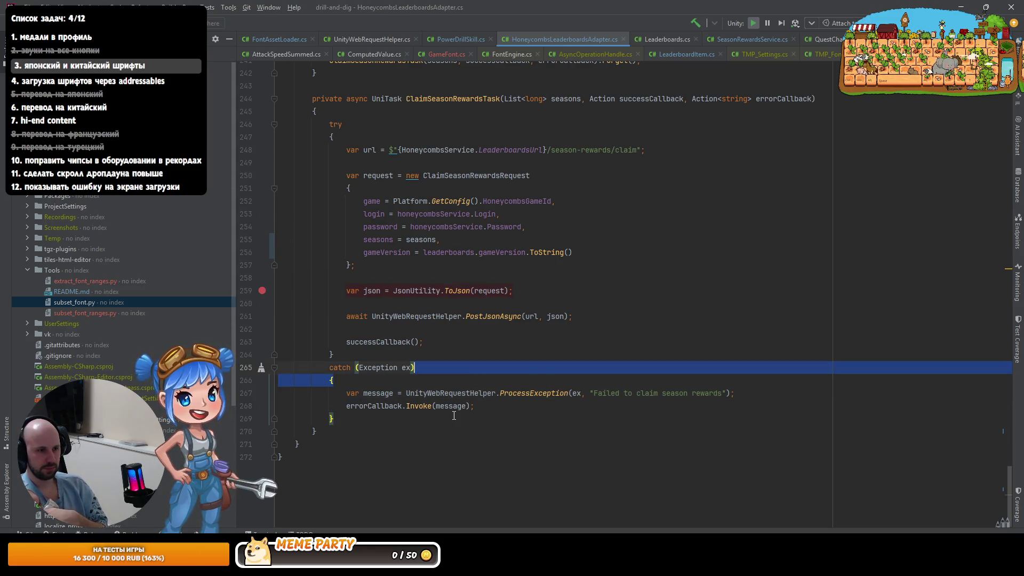
pyautogui.click(456, 408)
pyautogui.hotkey('shift', 'F9')
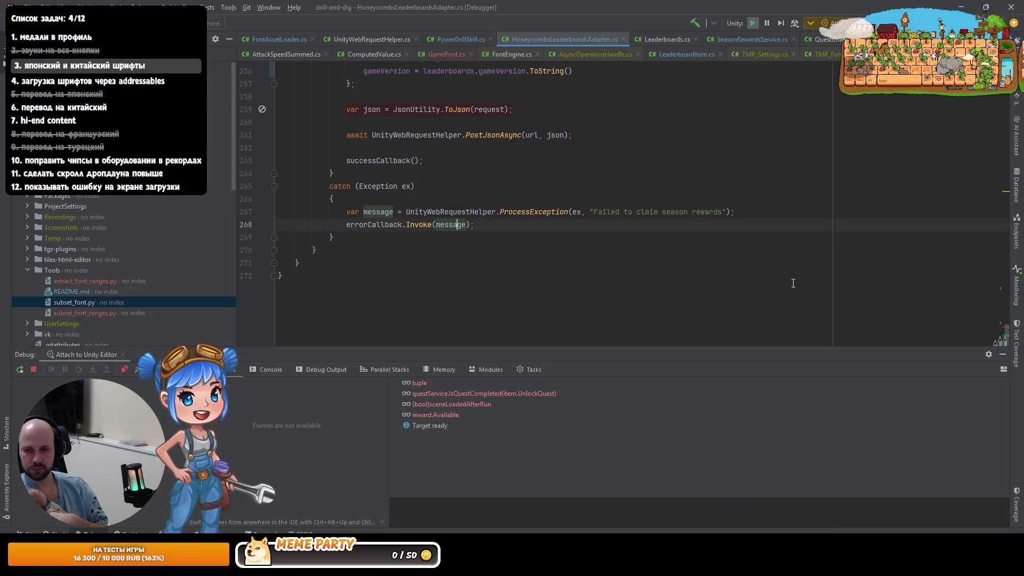
pyautogui.hotkey('alt', 'Tab')
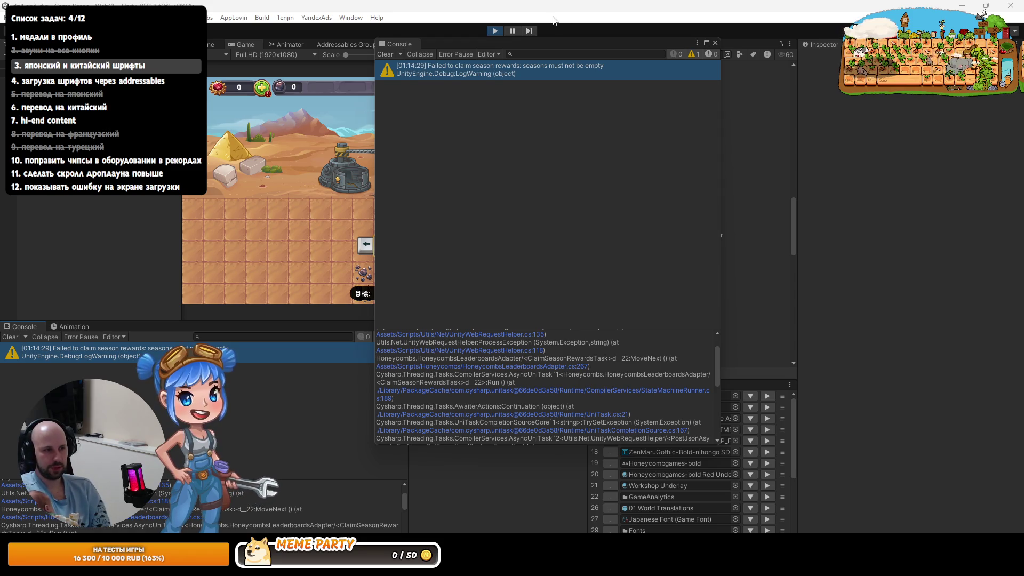
pyautogui.click(494, 31)
pyautogui.click(493, 32)
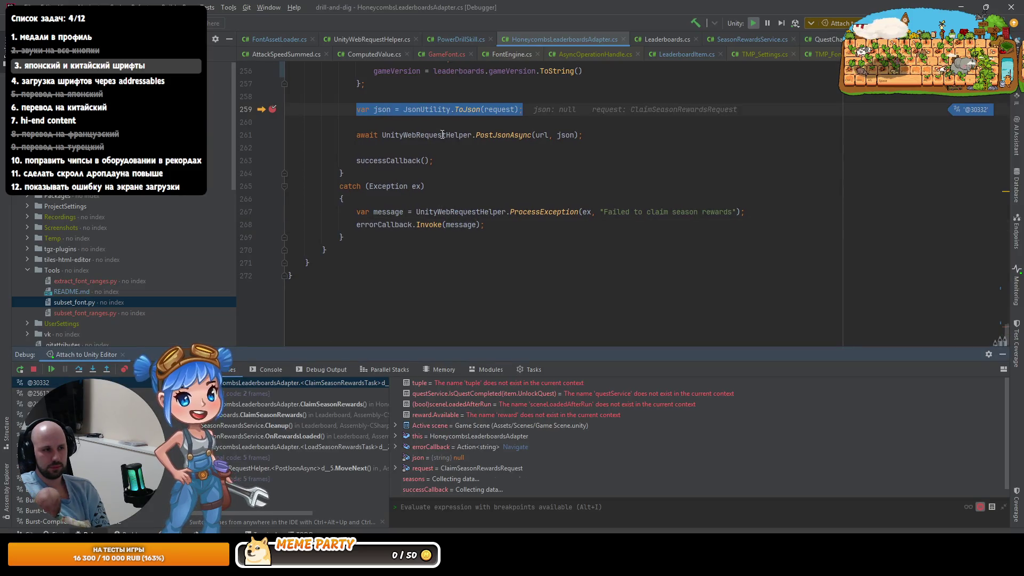
# Step: Walk up the Frames list to SeasonRewardsService.Cleanup, where the toClaim list is empty
pyautogui.scroll(3, 405, 187)
pyautogui.moveTo(431, 173)
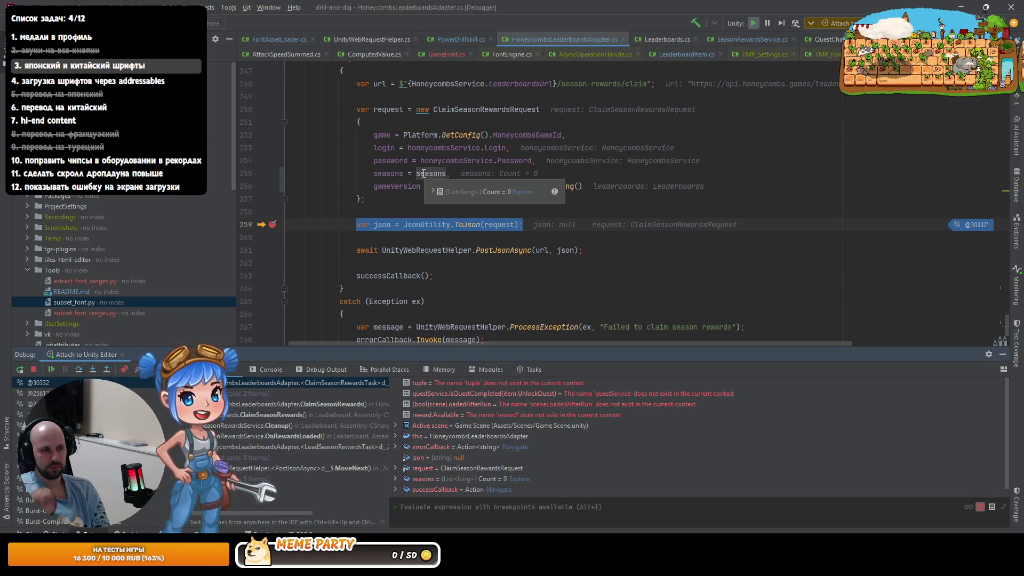
pyautogui.click(262, 405)
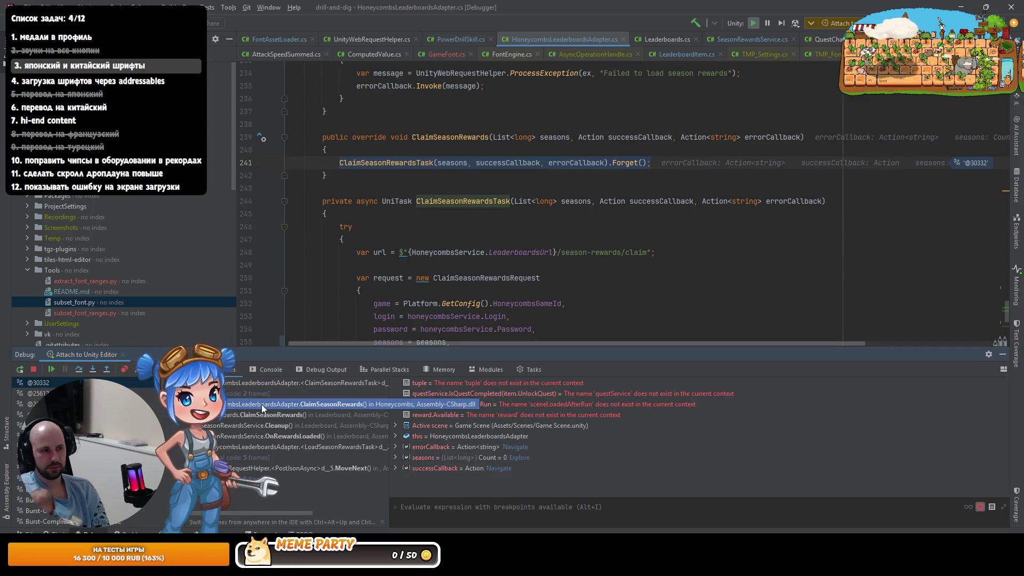
pyautogui.click(261, 412)
pyautogui.click(262, 426)
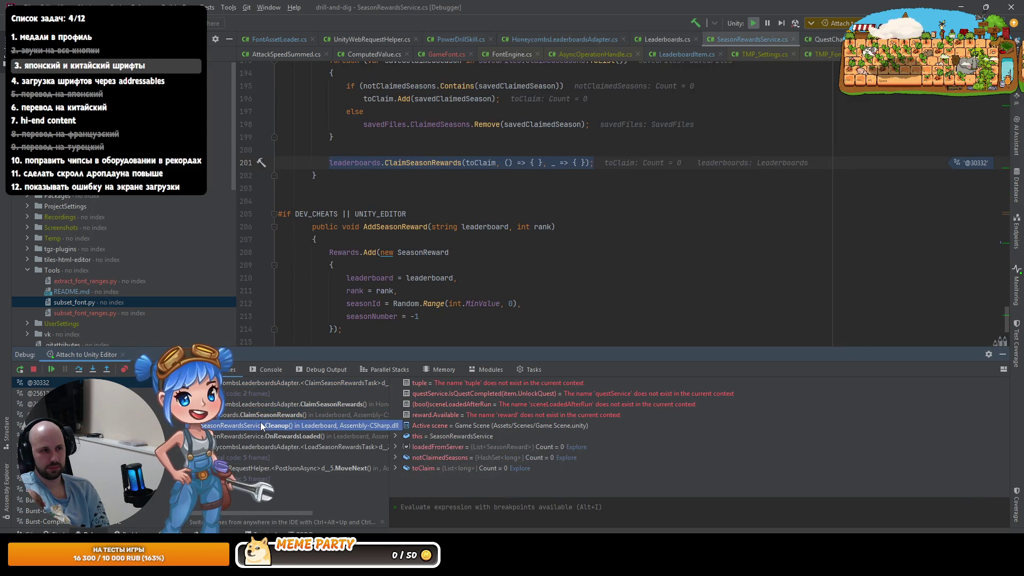
pyautogui.scroll(2, 344, 290)
pyautogui.click(339, 302)
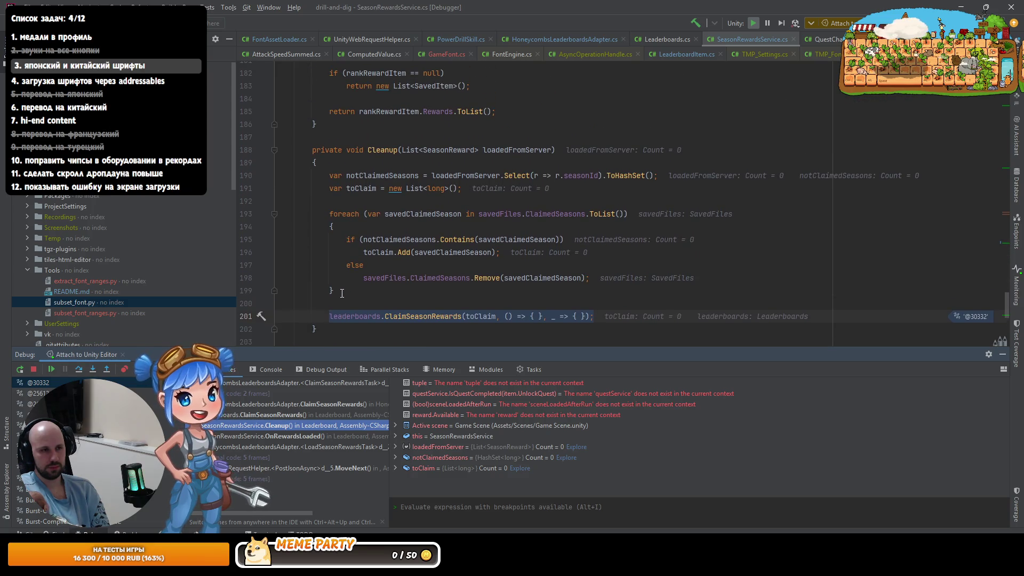
pyautogui.rightClick(339, 302)
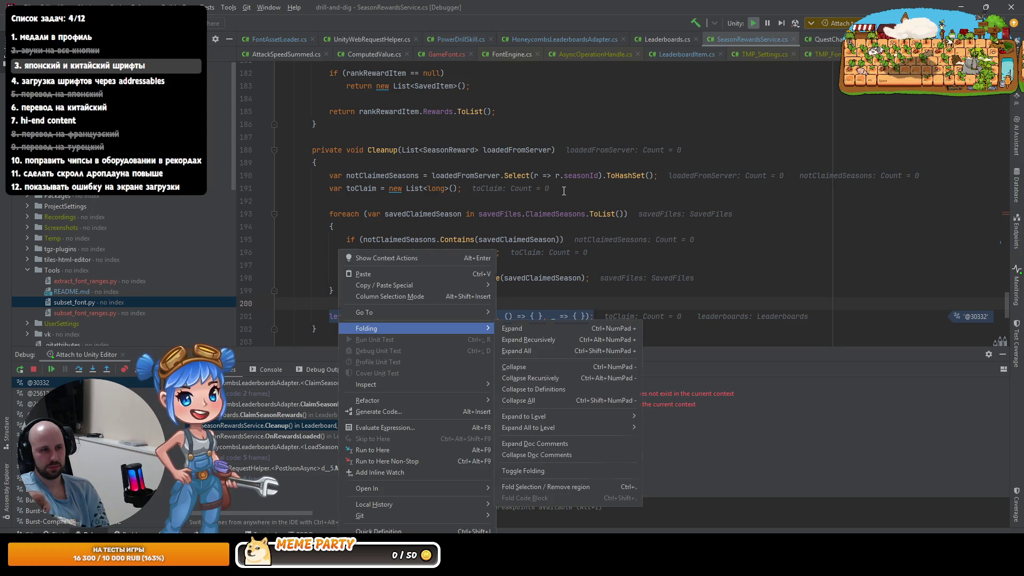
pyautogui.scroll(12, 554, 202)
pyautogui.scroll(6, 554, 202)
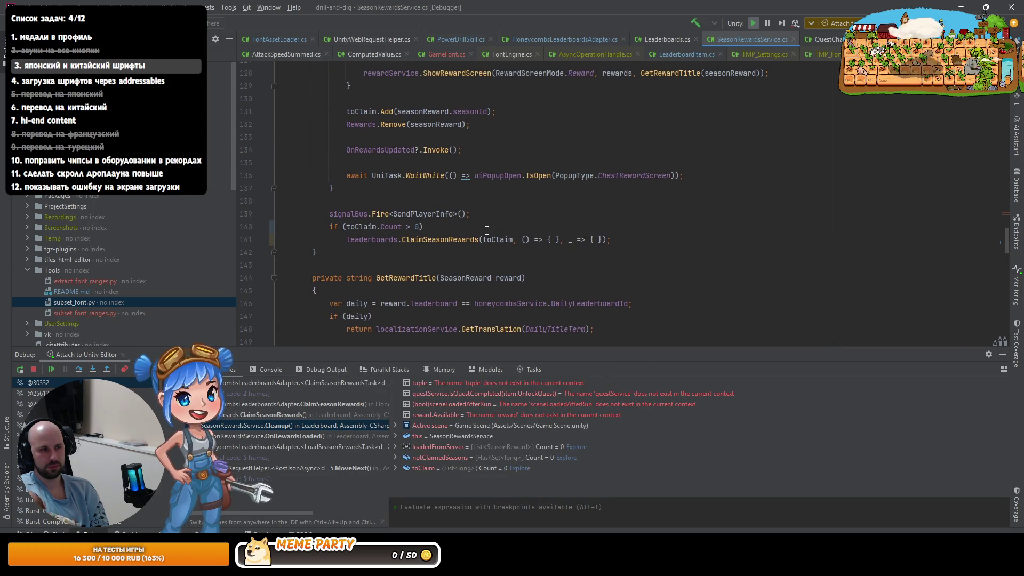
# Step: Wrap the ClaimSeasonRewards call in Cleanup with an if (toClaim.Count > 0) guard and resume debugging with F9
pyautogui.moveTo(425, 227); pyautogui.dragTo(471, 213)
pyautogui.rightClick(401, 226)
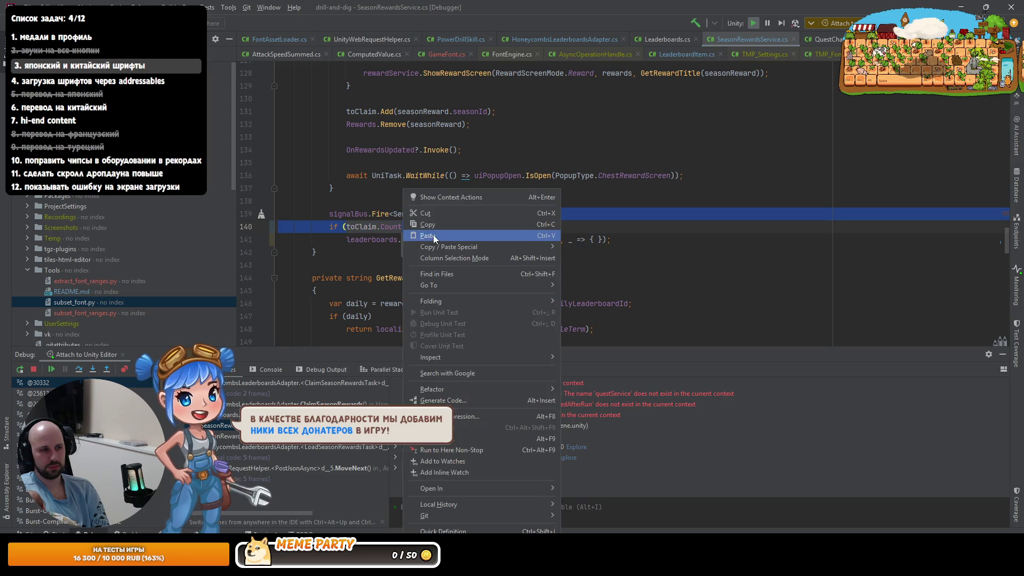
pyautogui.press('Escape')
pyautogui.scroll(-20, 422, 252)
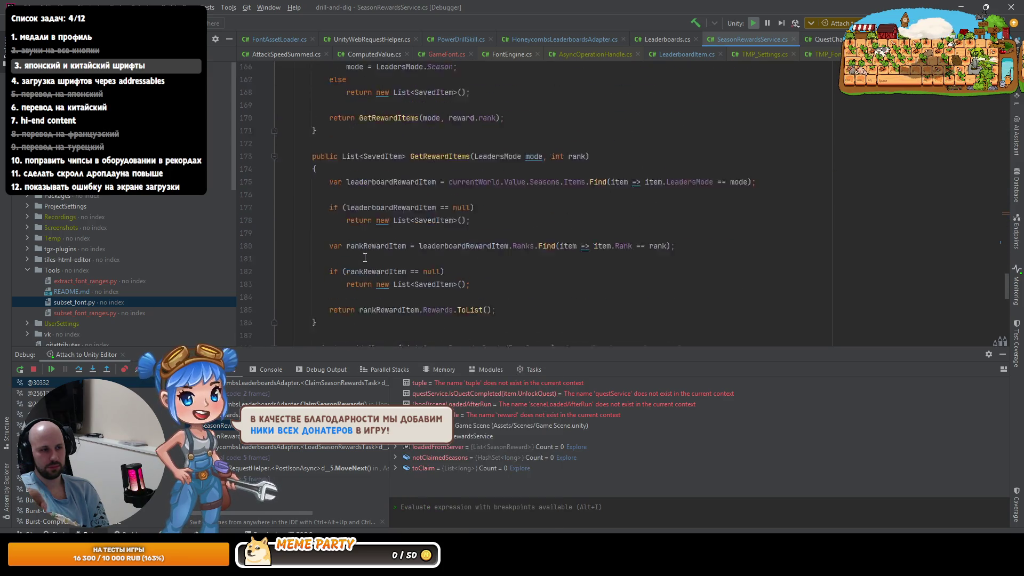
pyautogui.rightClick(394, 228)
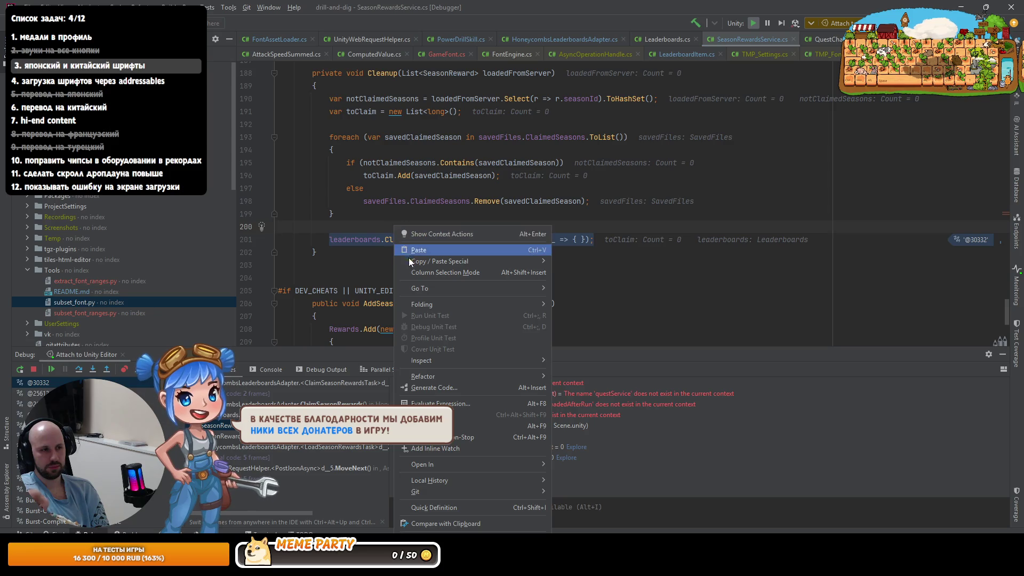
pyautogui.press('Escape')
pyautogui.rightClick(371, 226)
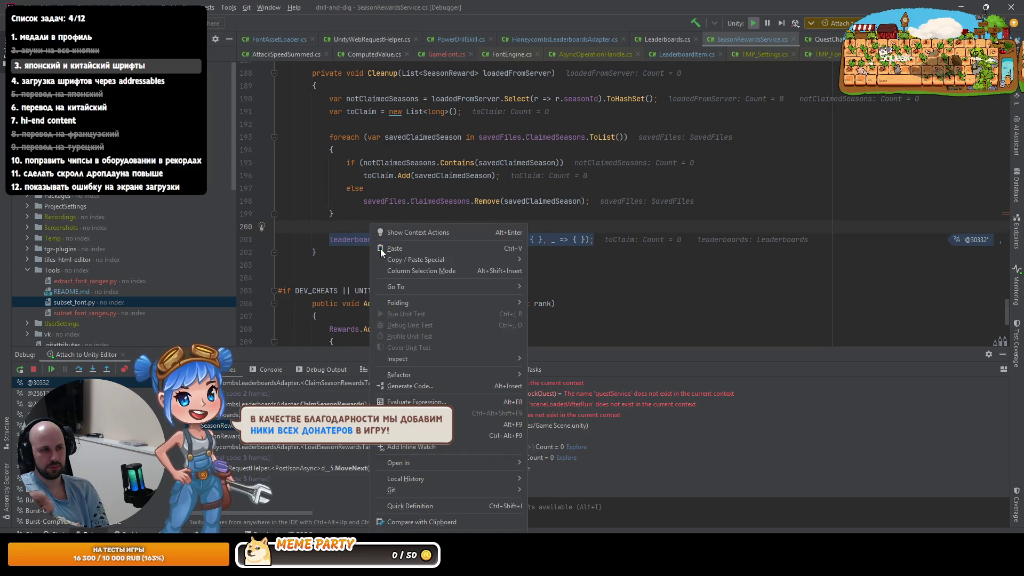
pyautogui.click(397, 248)
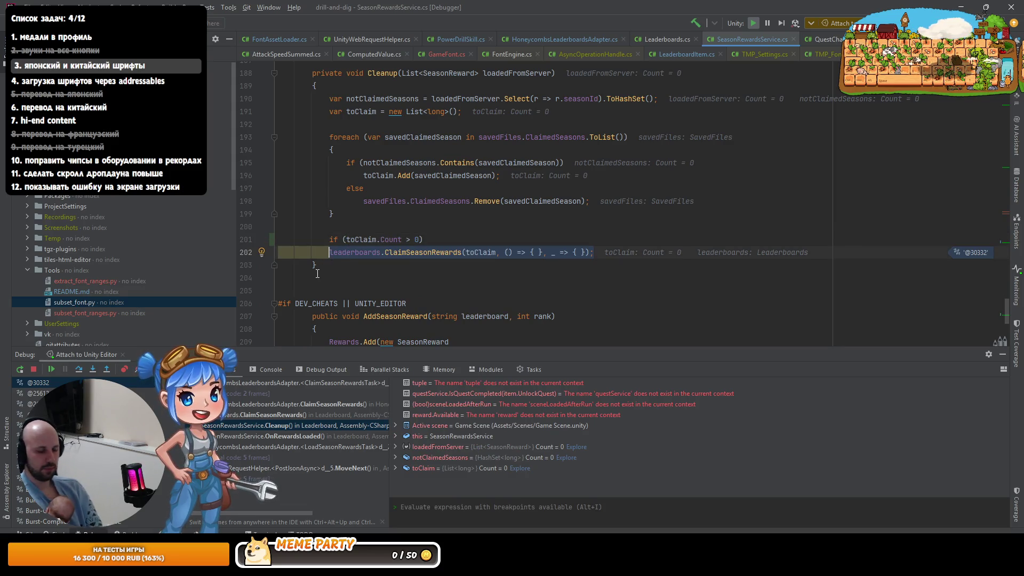
pyautogui.press('Tab')
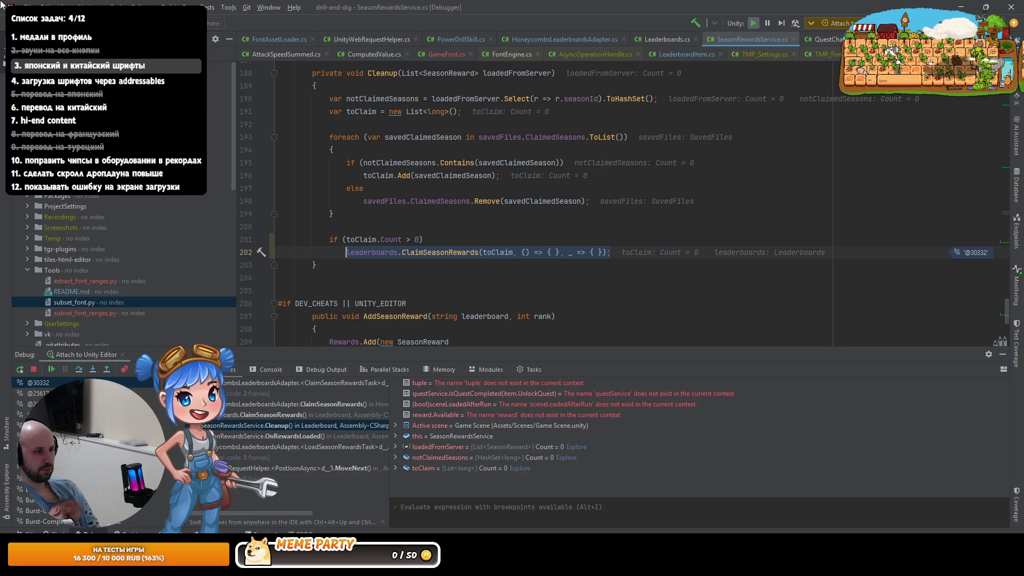
pyautogui.press('F9')
pyautogui.click(410, 189)
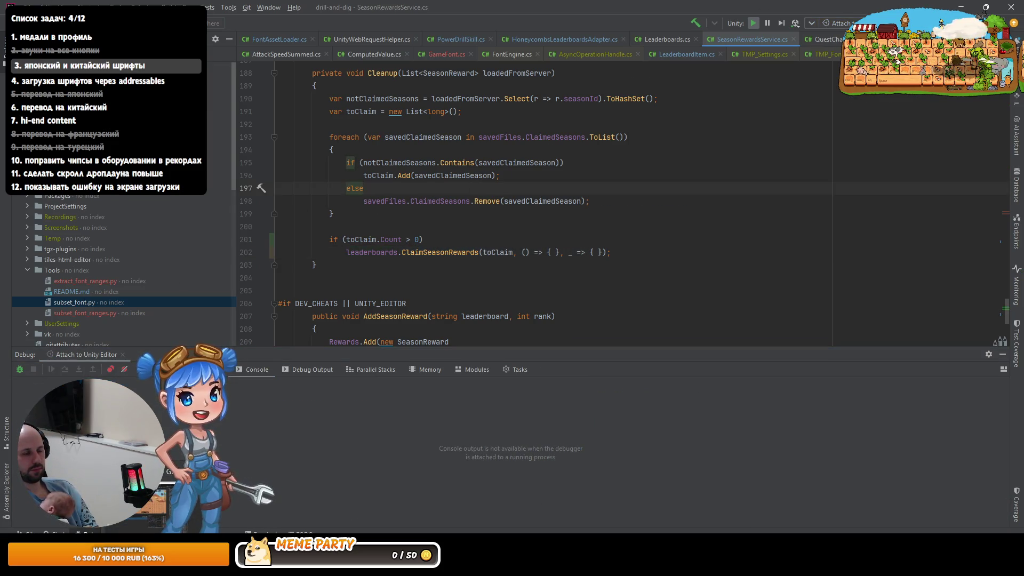
# Step: Switch to Unity, start Play mode, and open the in-game debug cheats panel
pyautogui.hotkey('alt', 'Tab')
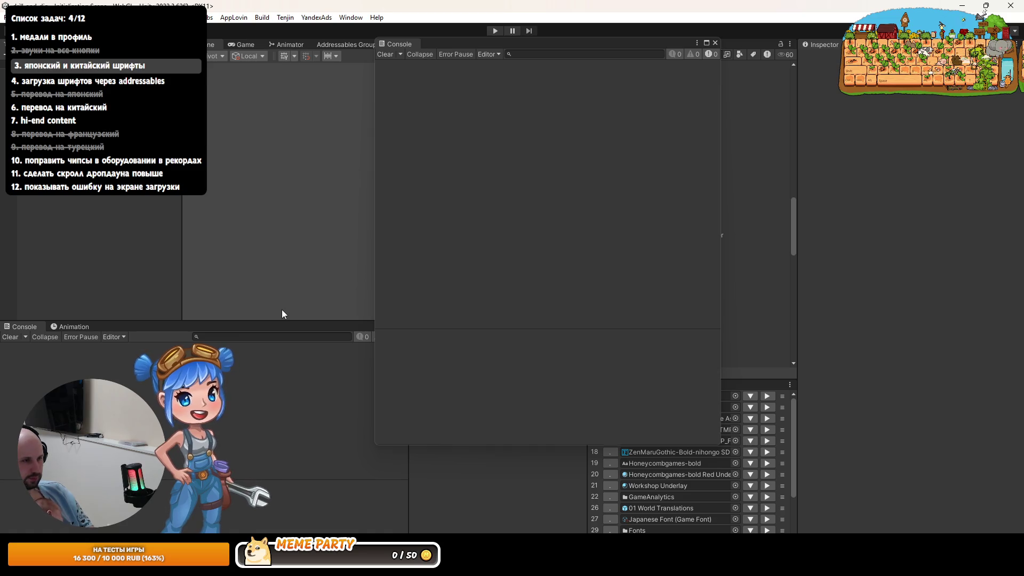
pyautogui.click(493, 31)
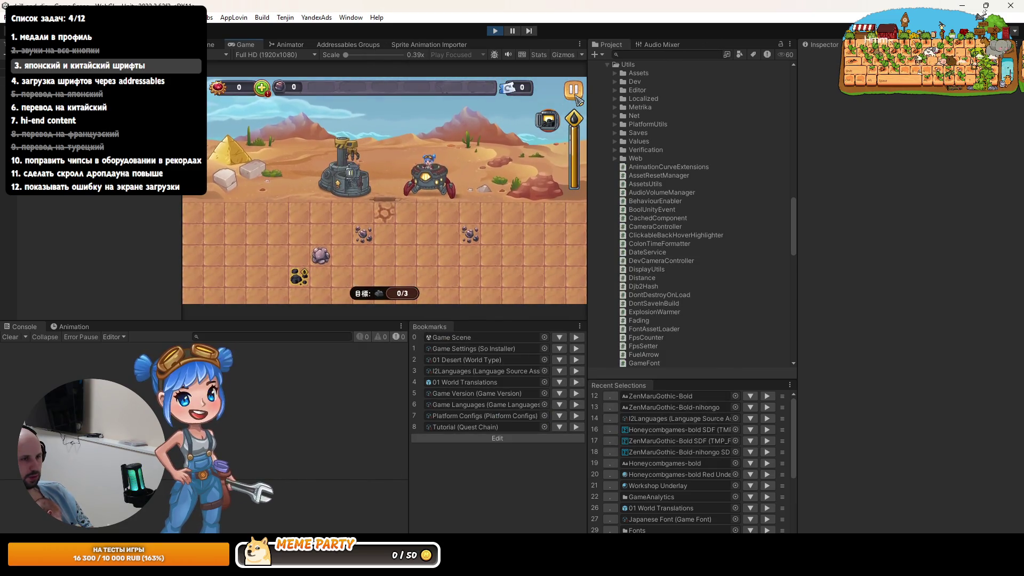
pyautogui.click(189, 299)
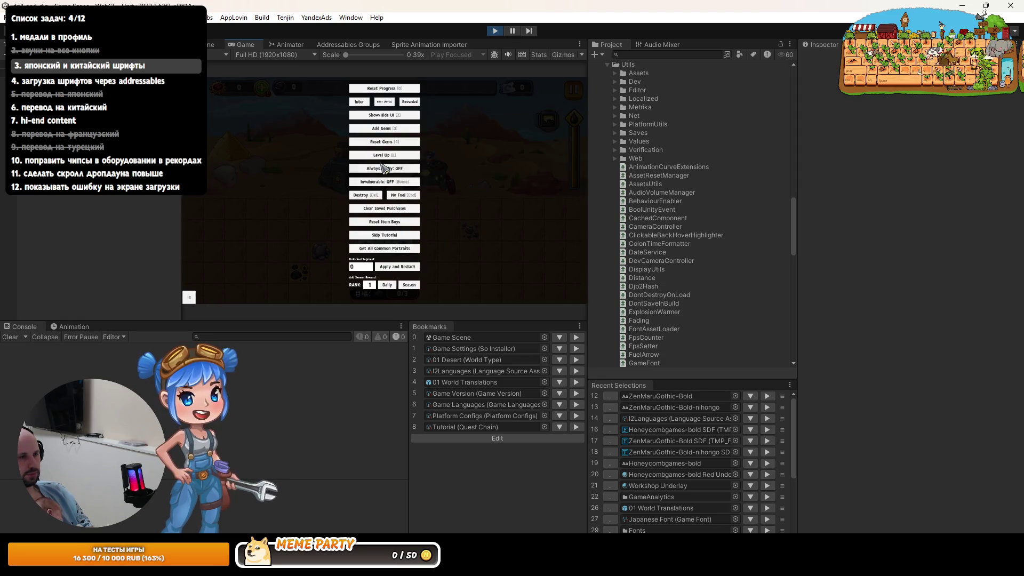
# Step: Maximize the game view, skip the tutorial from the debug cheats, and open the ranking leaderboard
pyautogui.doubleClick(238, 46)
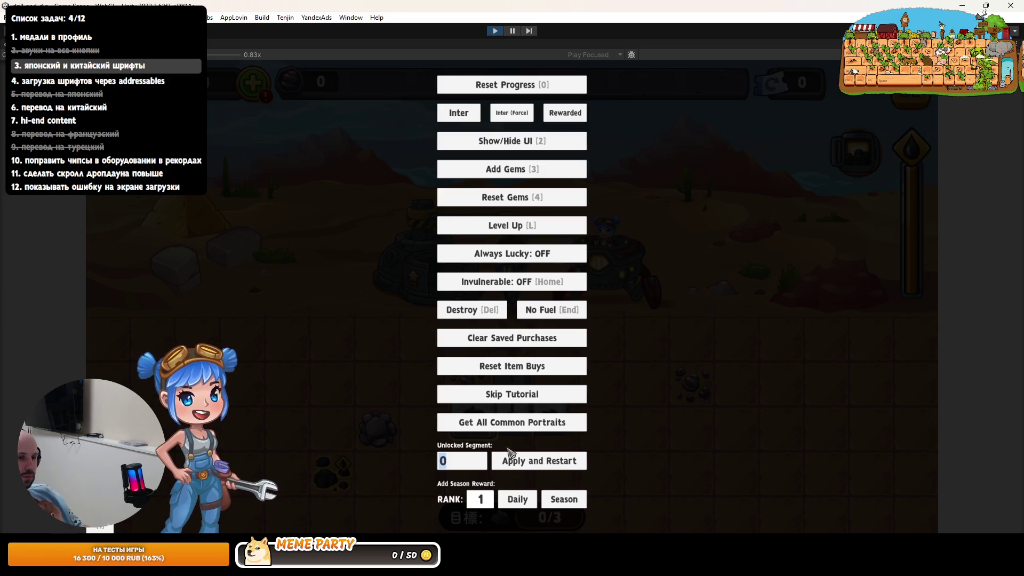
pyautogui.click(498, 395)
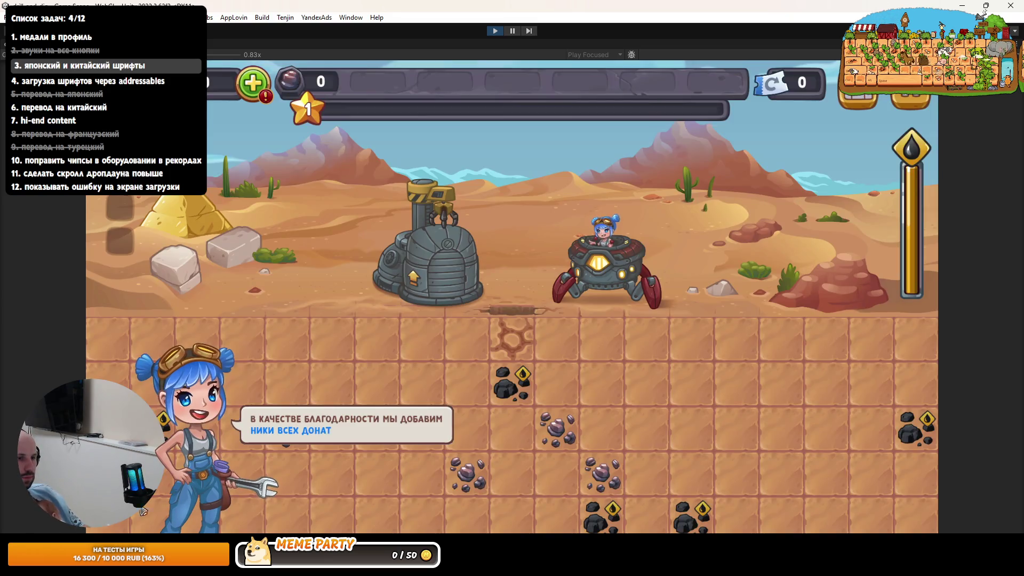
pyautogui.press('Escape')
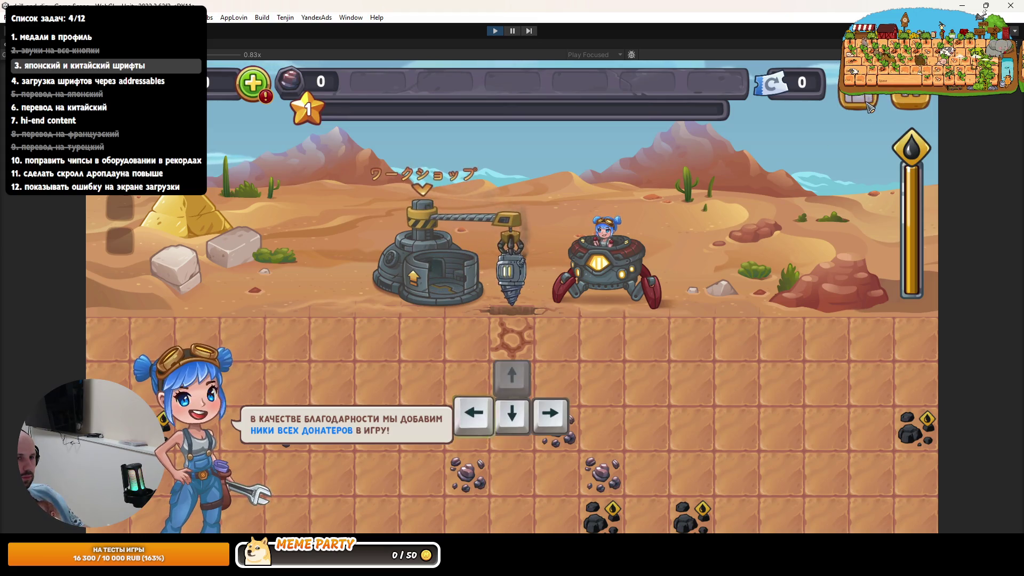
pyautogui.click(868, 106)
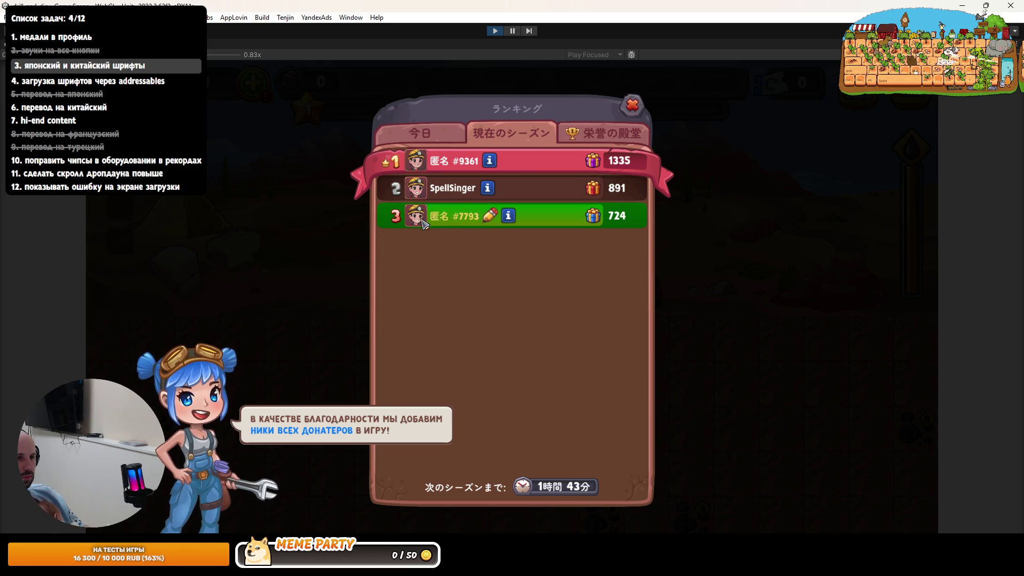
# Step: Dismiss the tutorial bubble and open the third-place player's nickname for editing in an empty field
pyautogui.click(353, 269)
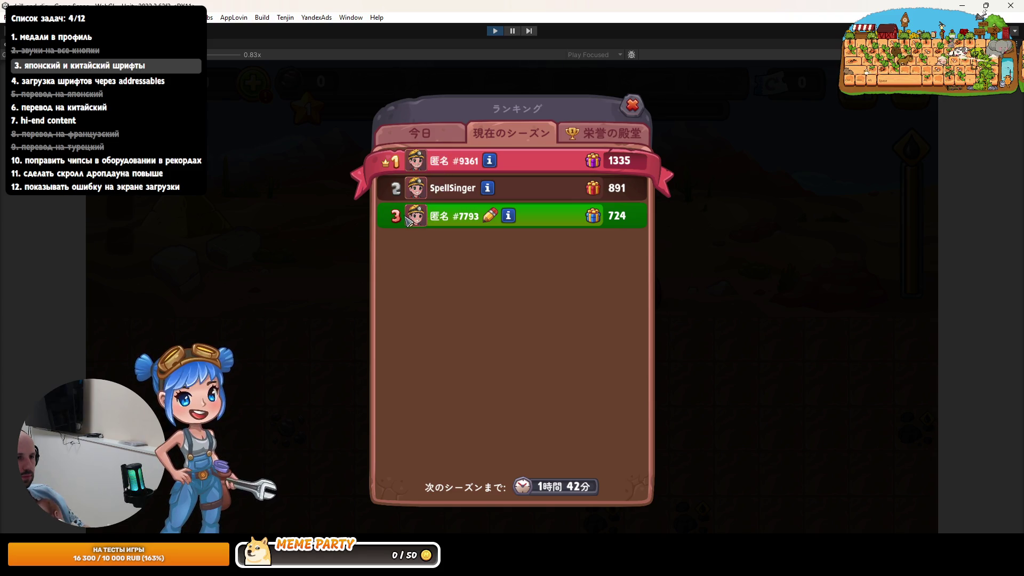
pyautogui.click(490, 218)
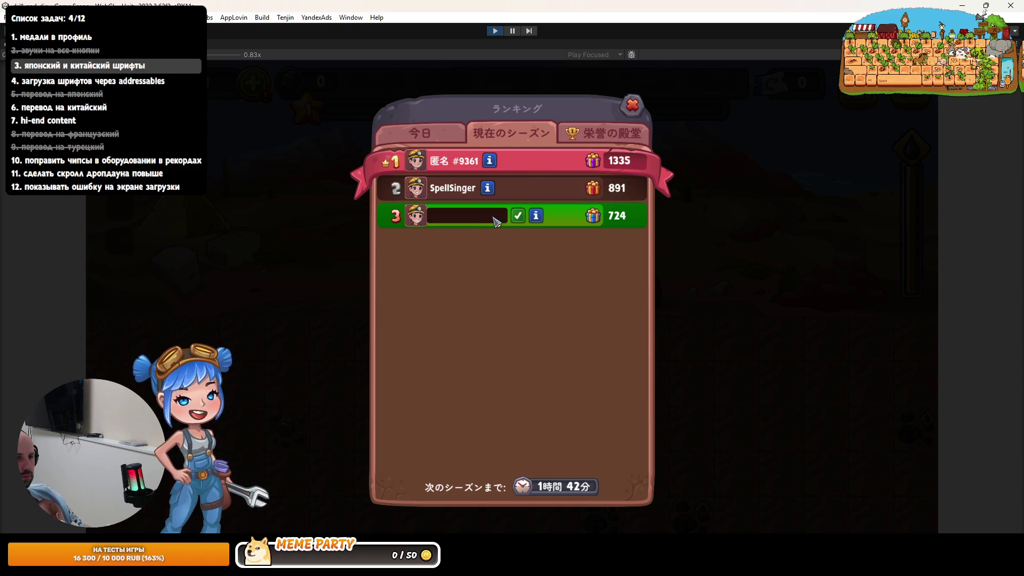
pyautogui.press('Escape')
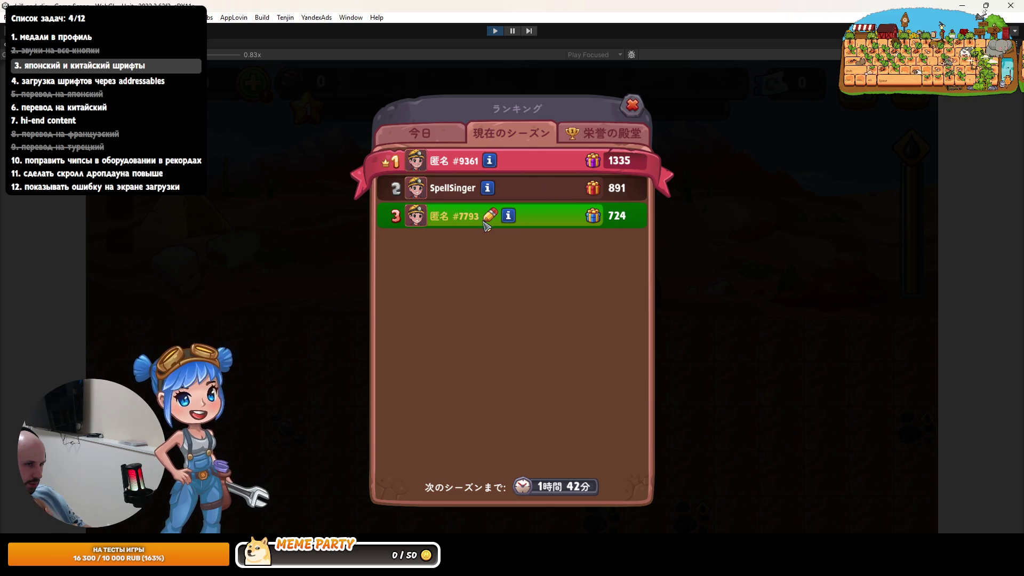
pyautogui.click(491, 216)
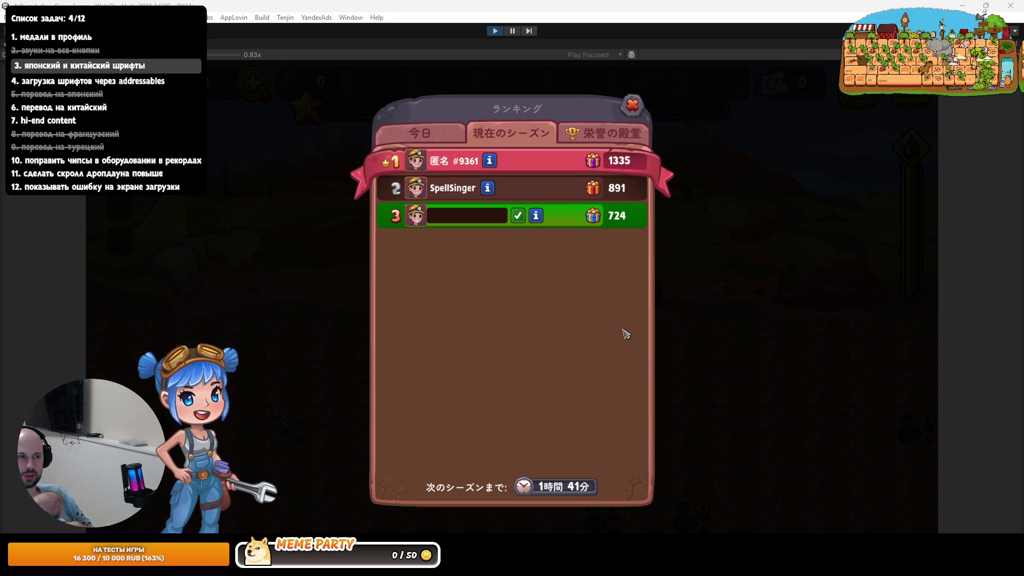
pyautogui.click(488, 219)
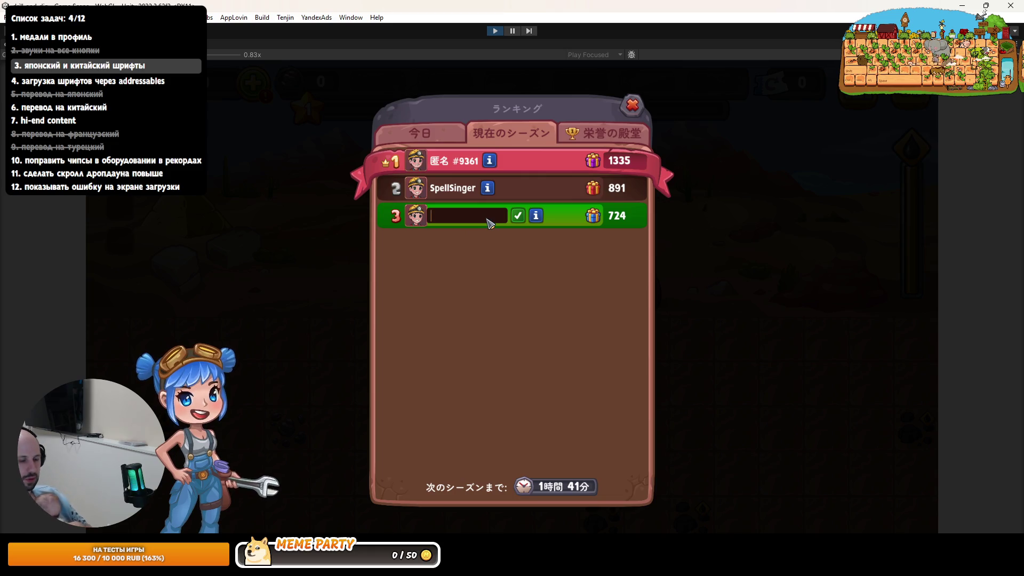
# Step: Save 'ポリー' as the third-place nickname, close the ranking dialog, and stop the game
pyautogui.write('>ポリー')
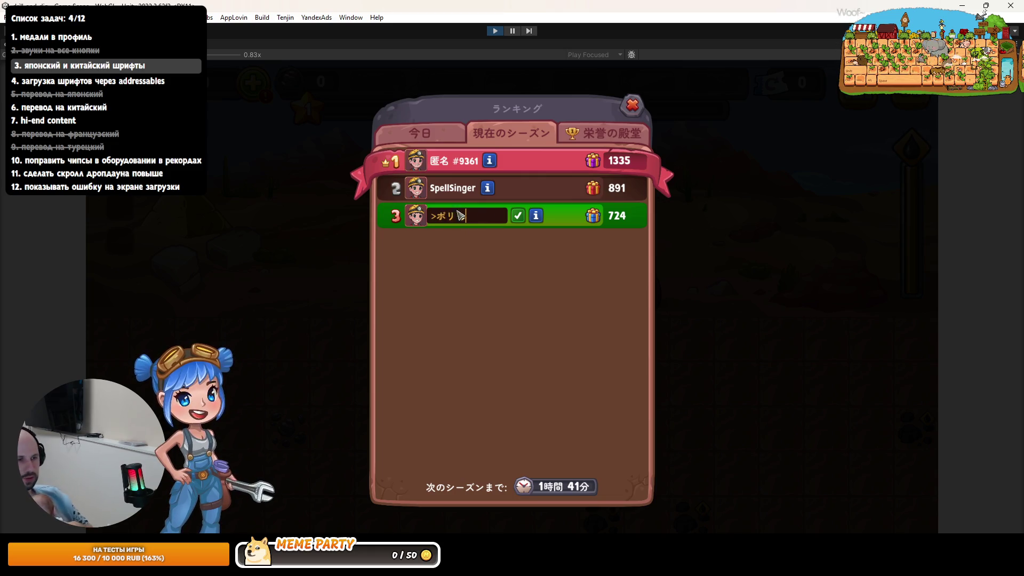
pyautogui.click(517, 216)
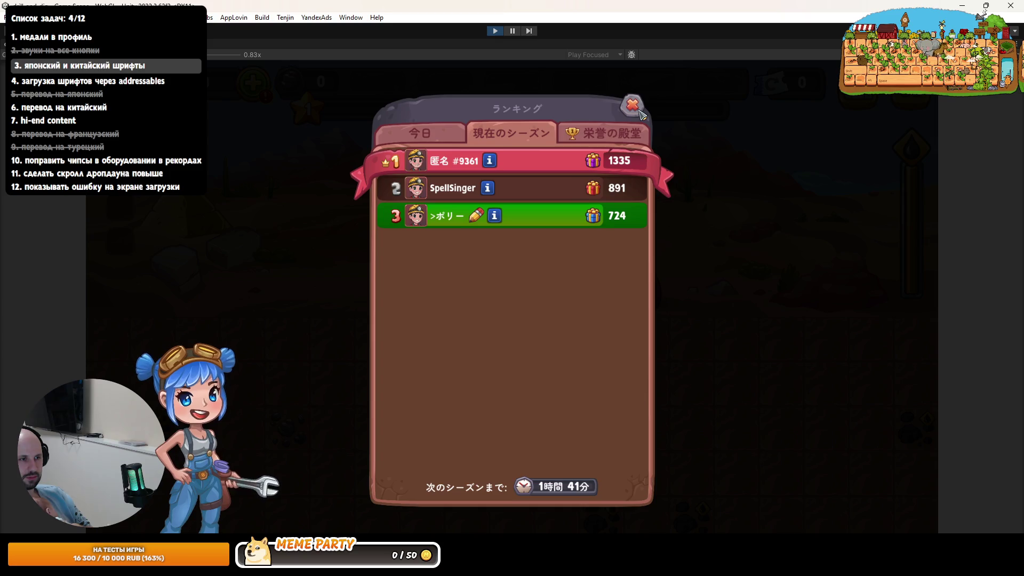
pyautogui.click(640, 111)
pyautogui.click(496, 31)
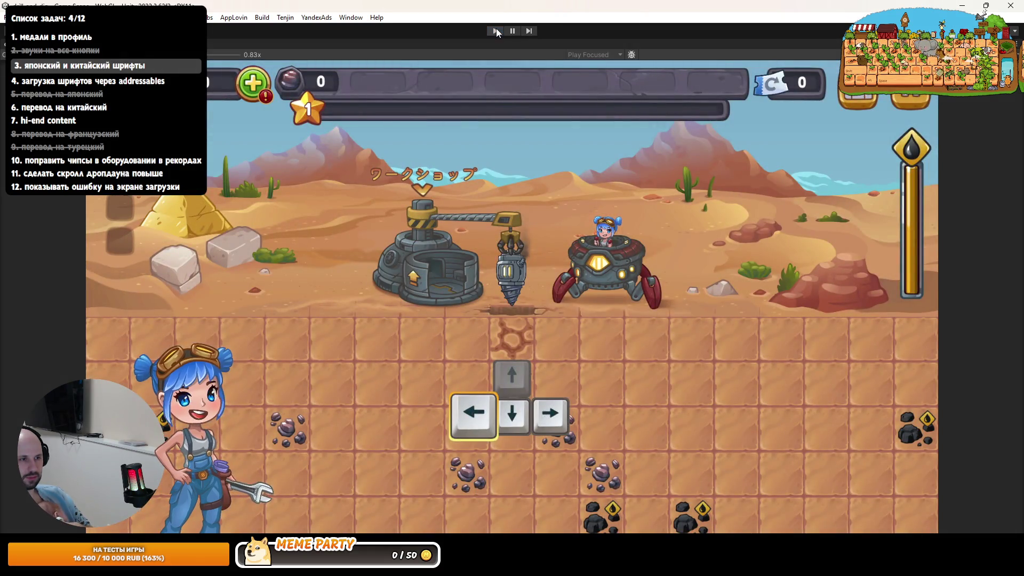
# Step: Restart the game and change its Text Language from Japanese to English in the pause-menu settings
pyautogui.click(496, 29)
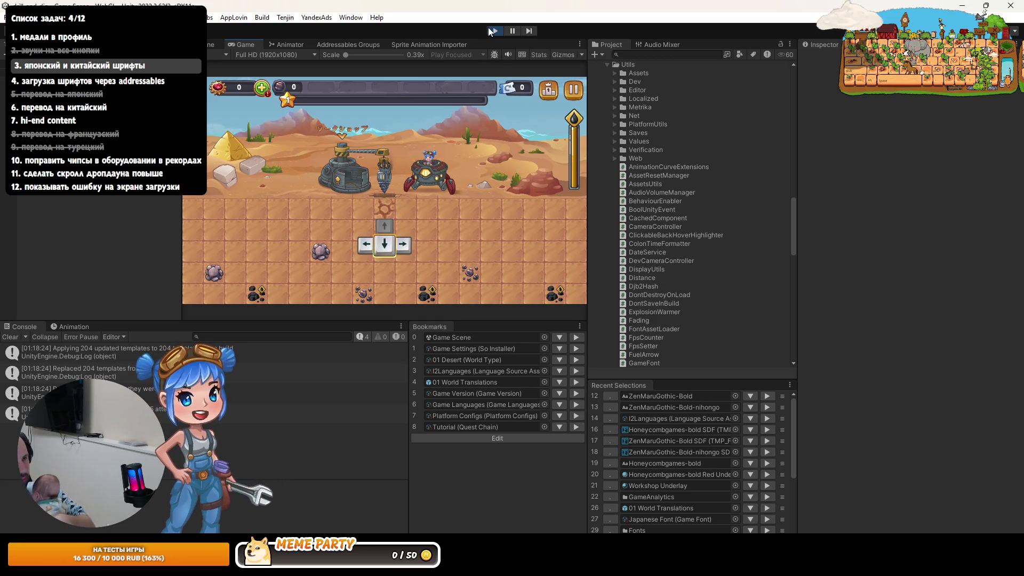
pyautogui.click(573, 89)
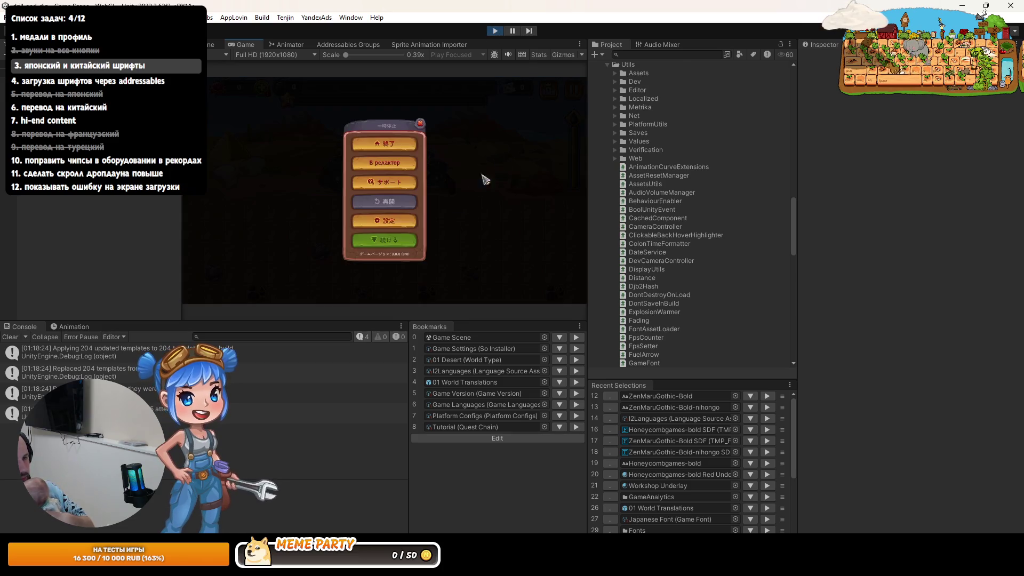
pyautogui.click(385, 225)
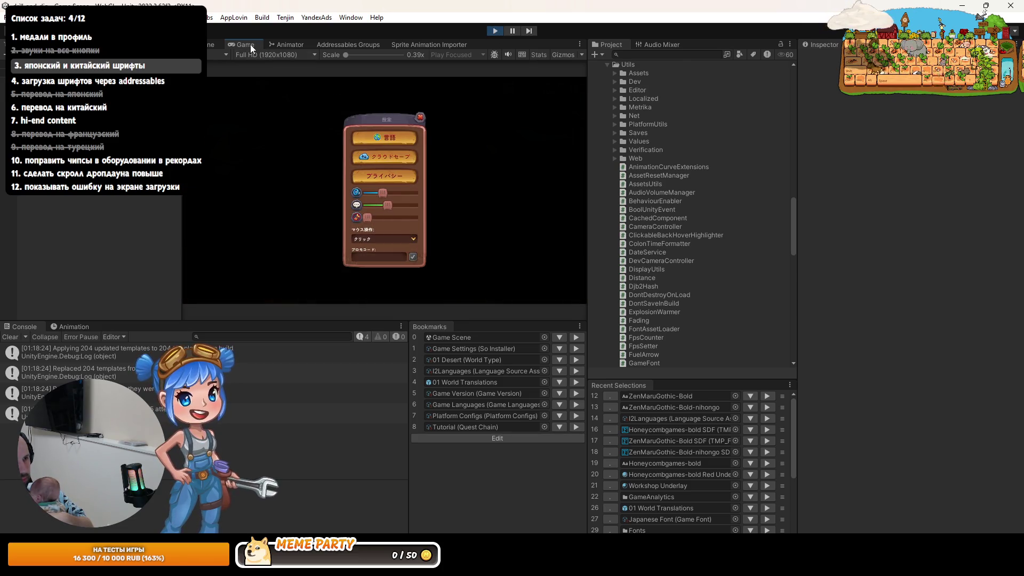
pyautogui.doubleClick(250, 44)
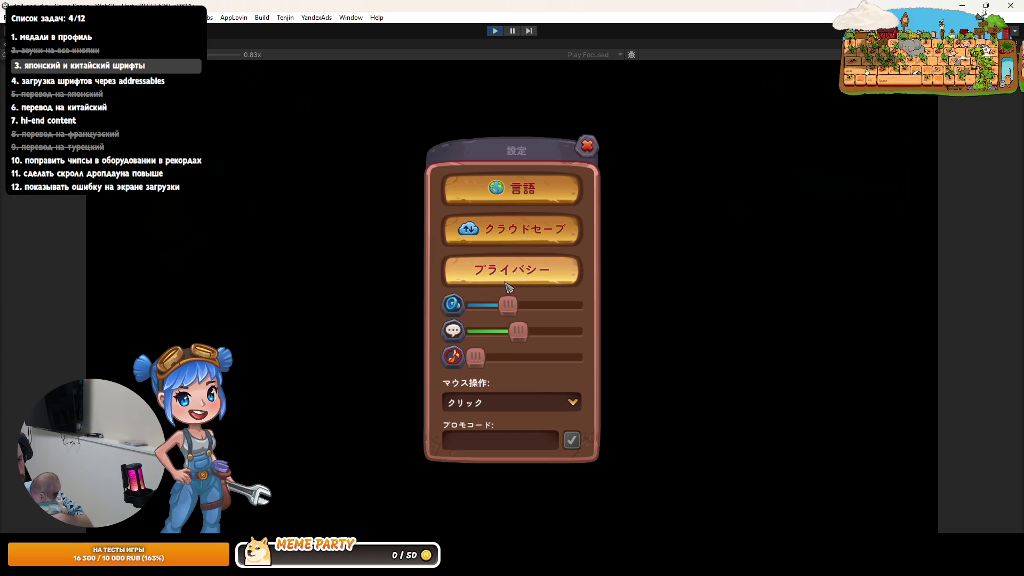
pyautogui.click(513, 198)
pyautogui.click(496, 266)
pyautogui.click(487, 287)
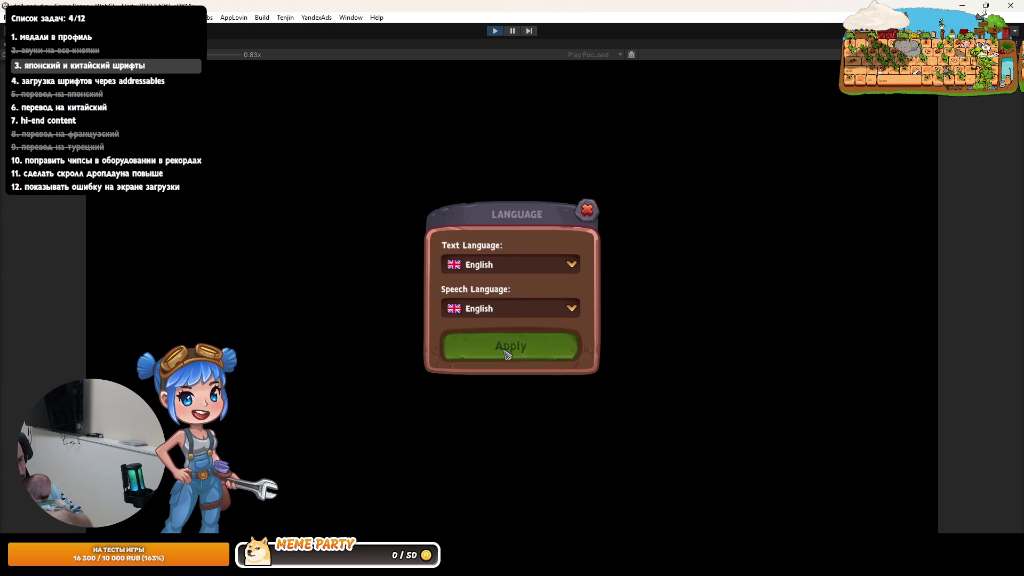
pyautogui.click(510, 344)
pyautogui.click(589, 155)
pyautogui.click(588, 157)
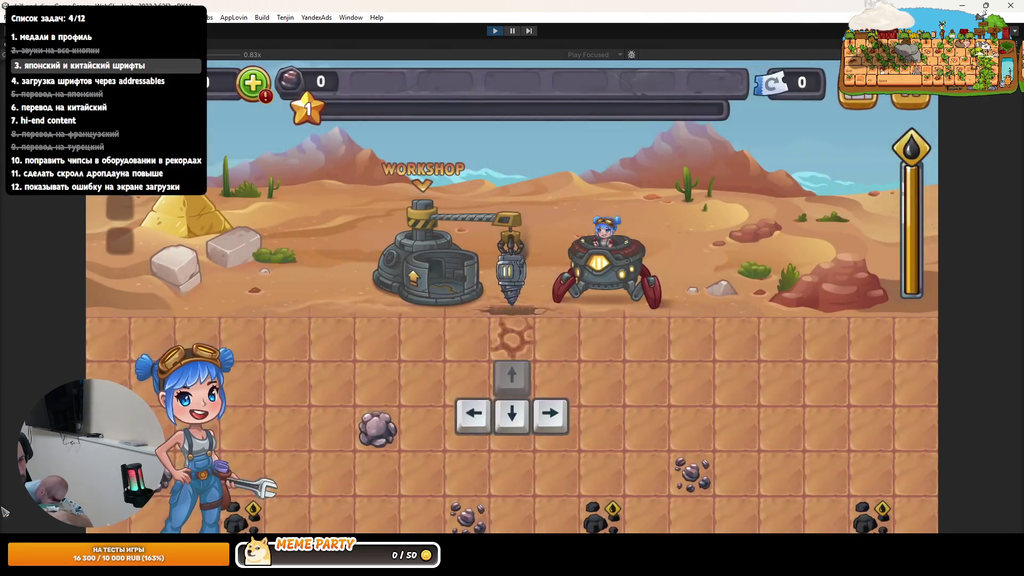
# Step: Launch RutonyChat by searching 'rutony' in the Windows Start menu
pyautogui.press('super')
pyautogui.write('cmd')
pyautogui.press('BackSpace')
pyautogui.press('BackSpace')
pyautogui.press('BackSpace')
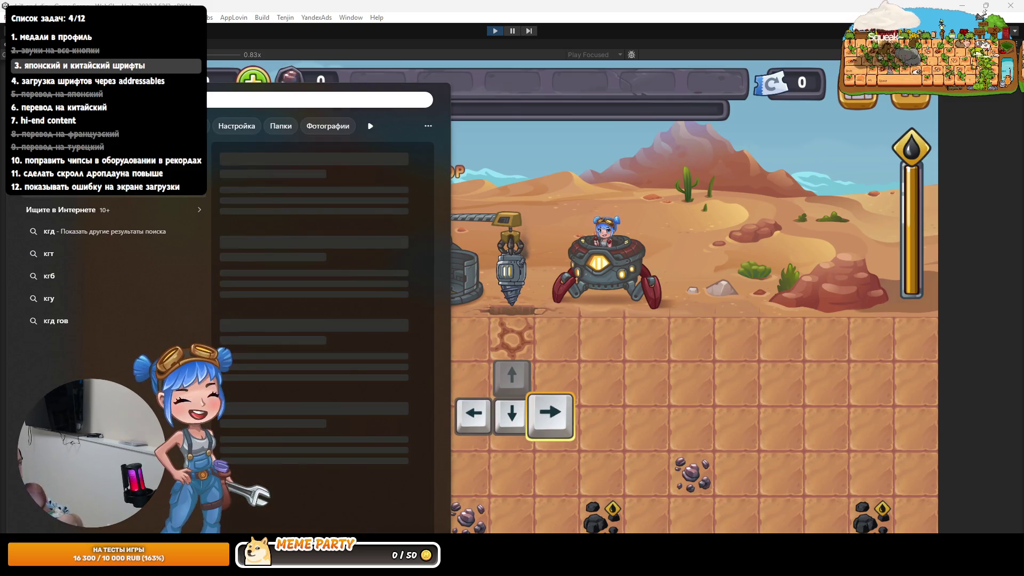
pyautogui.write('rutony')
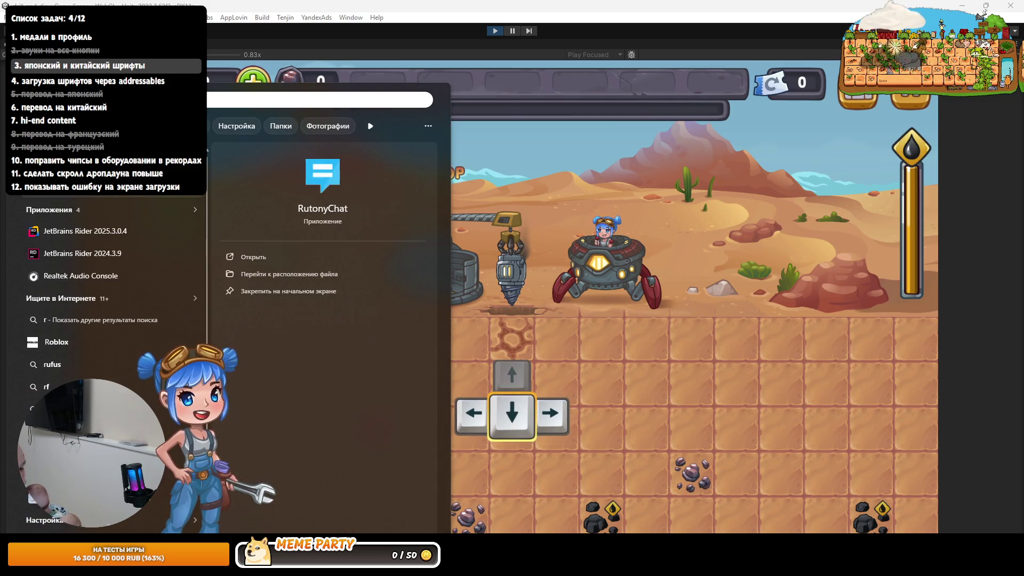
pyautogui.press('Return')
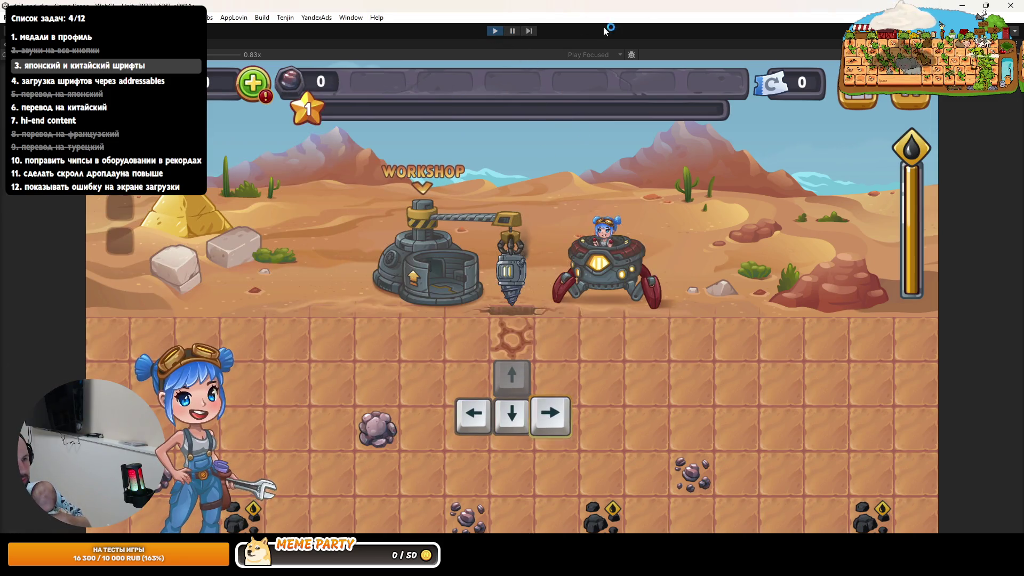
# Step: Open the game's leaderboard on the Current Season tab, then return to Rider
pyautogui.click(859, 98)
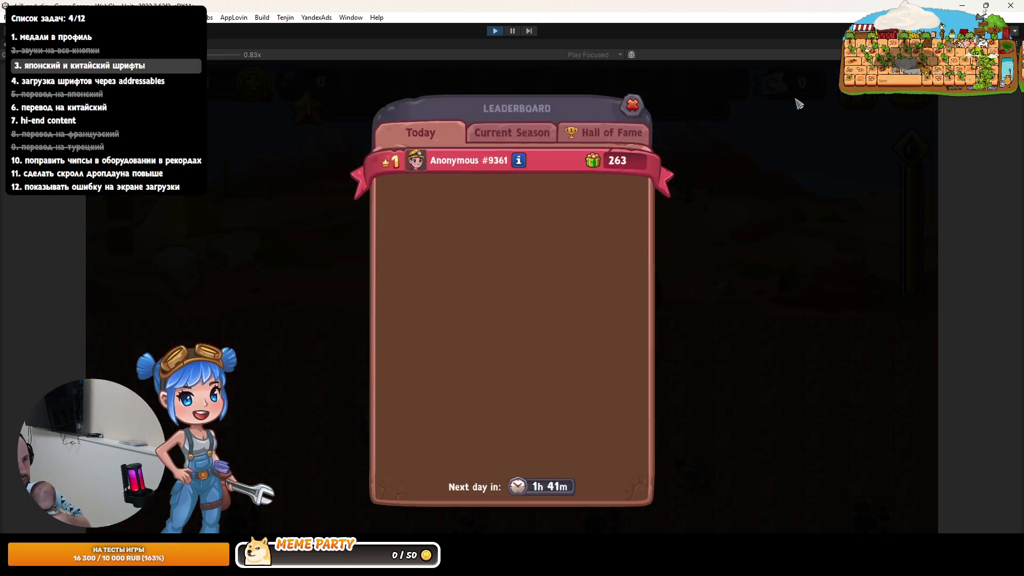
pyautogui.click(493, 135)
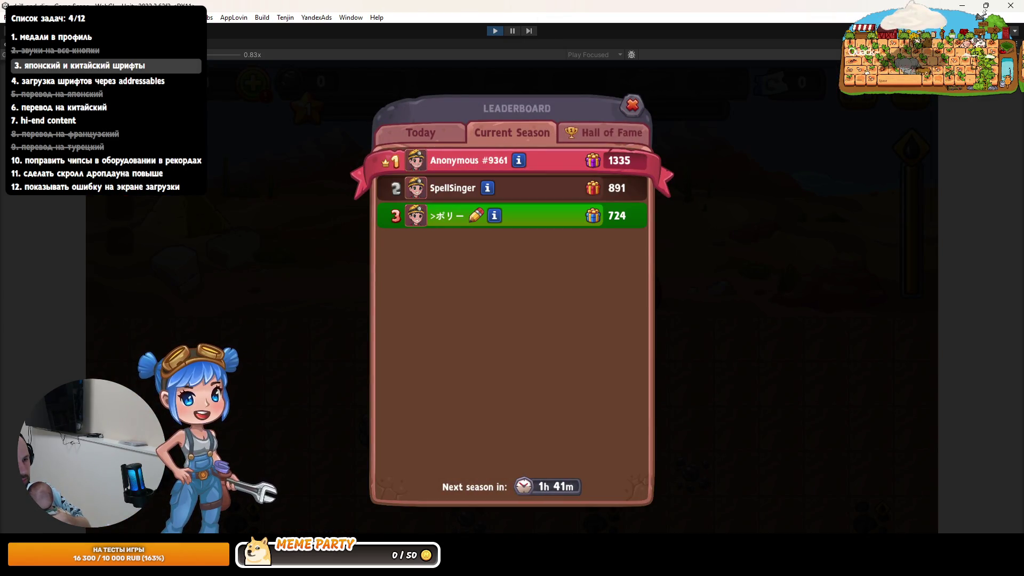
pyautogui.hotkey('alt', 'Tab')
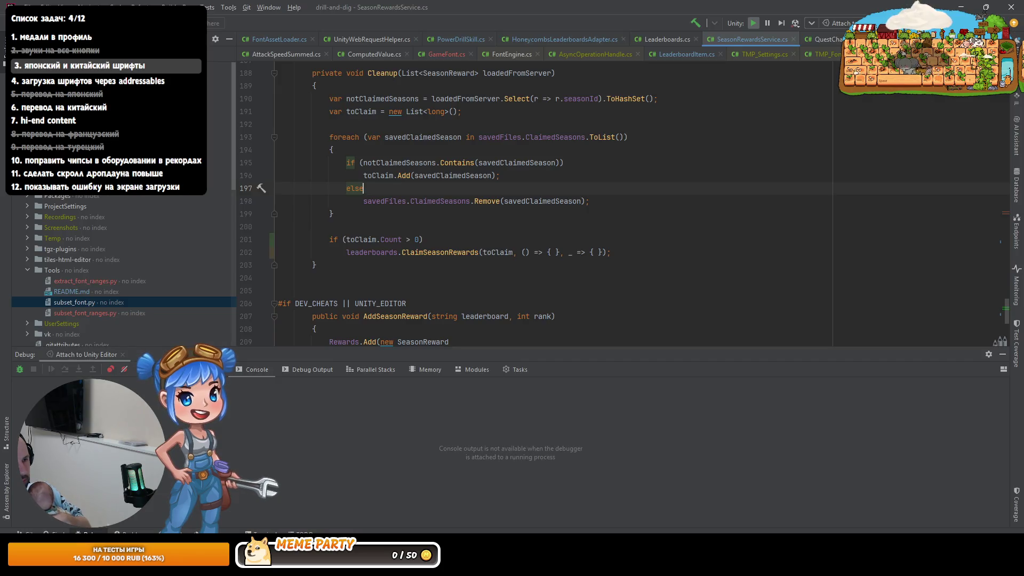
# Step: Open FontAssetLoader.cs with the debug panel hidden, reviewing ClaimRewardsTask and GetRequiredFonts along the way
pyautogui.scroll(3, 452, 245)
pyautogui.scroll(20, 452, 244)
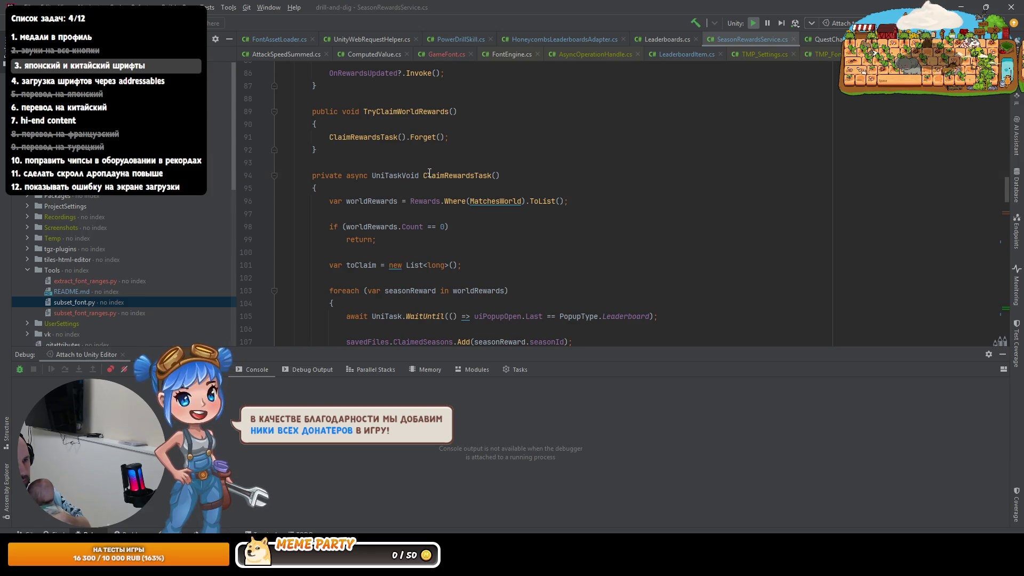
pyautogui.click(451, 176)
pyautogui.click(280, 39)
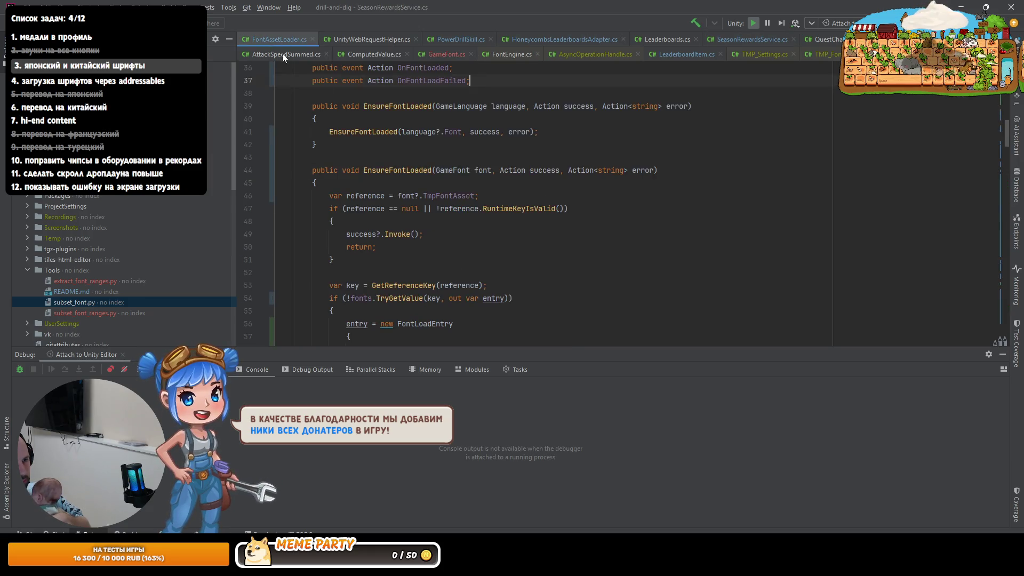
pyautogui.scroll(-13, 609, 304)
pyautogui.hotkey('shift', 'Escape')
pyautogui.scroll(-1, 609, 304)
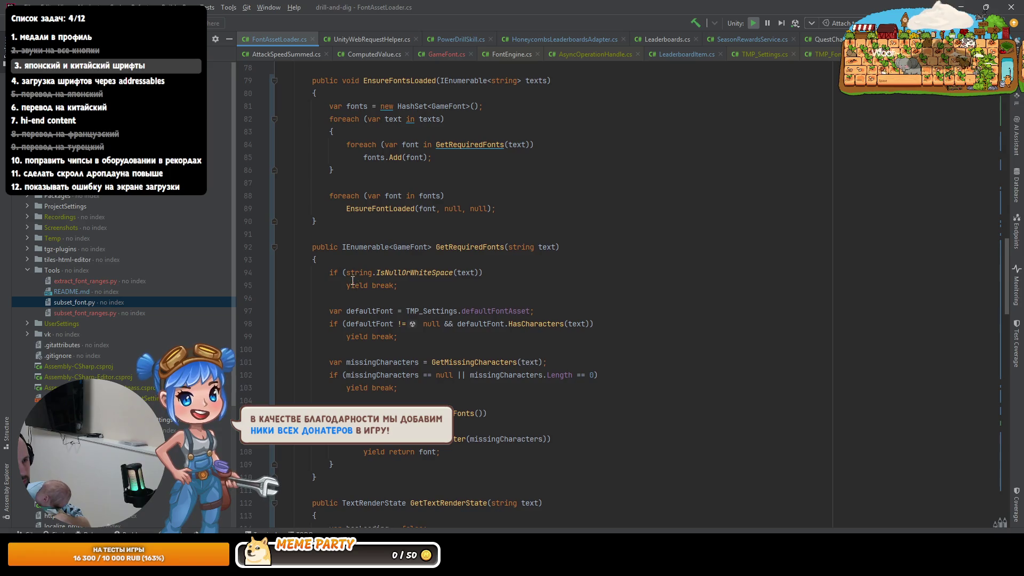
pyautogui.click(457, 247)
pyautogui.scroll(-6, 397, 327)
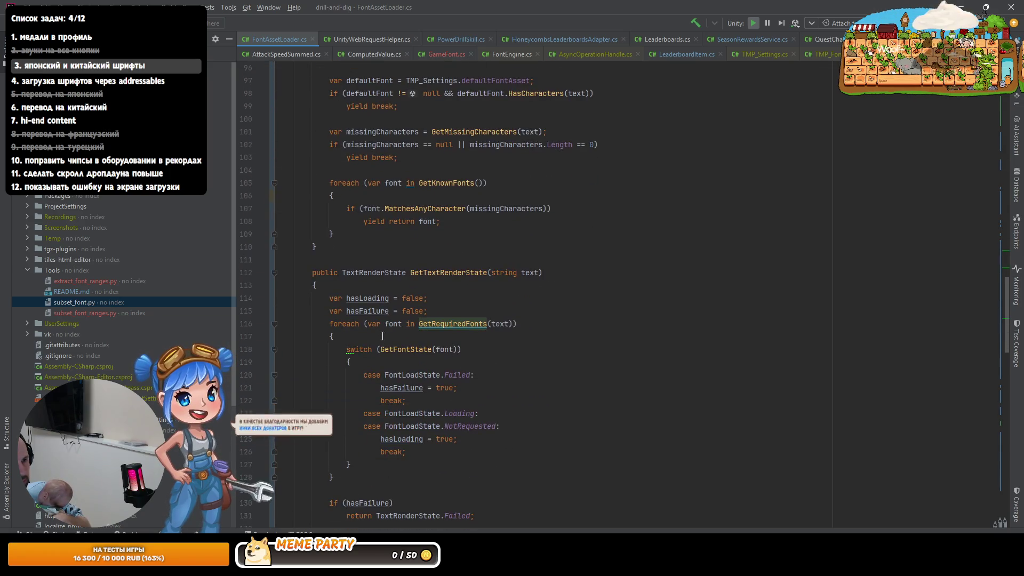
pyautogui.scroll(11, 416, 289)
pyautogui.scroll(1, 405, 288)
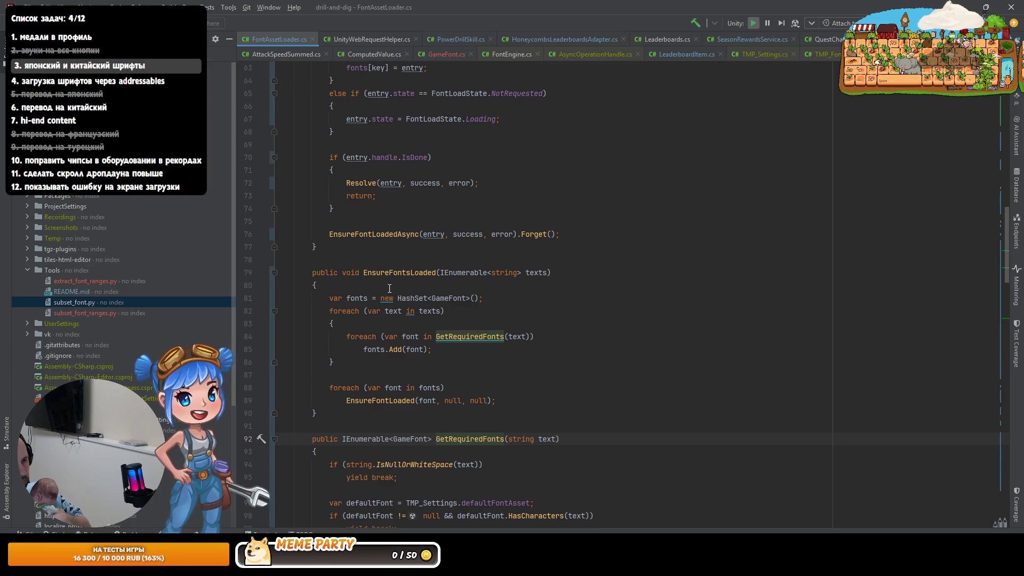
pyautogui.scroll(10, 381, 288)
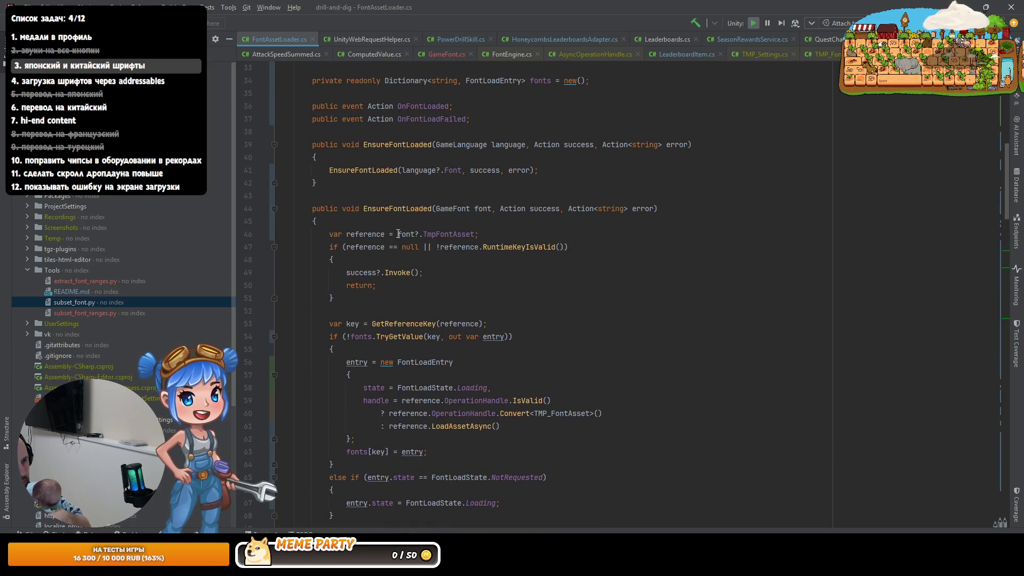
# Step: Go from the EnsureFontLoadedAsync call to its declaration and place the caret at the end of line 150
pyautogui.click(404, 208)
pyautogui.scroll(-2, 400, 320)
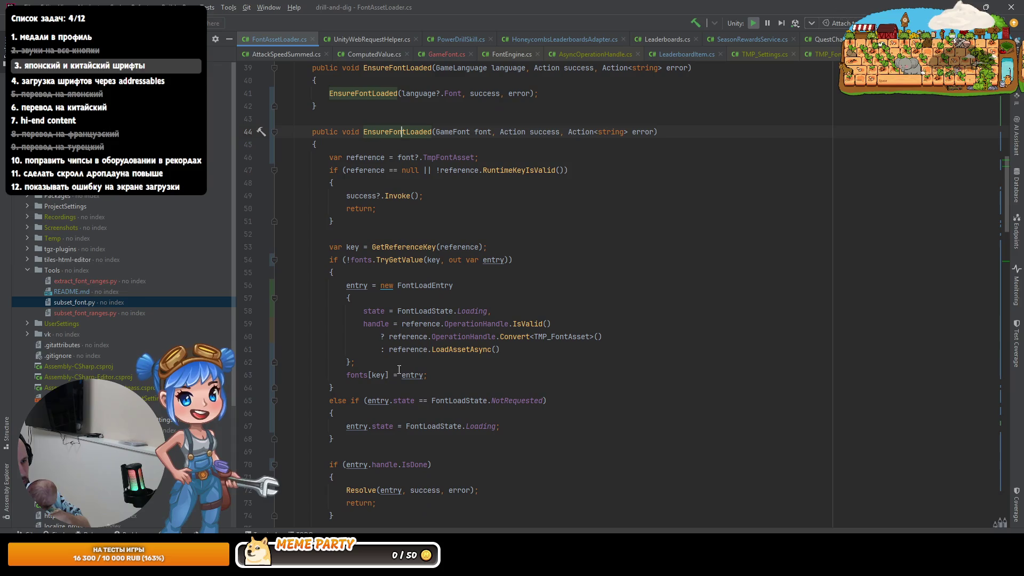
pyautogui.click(449, 350)
pyautogui.scroll(-3, 390, 270)
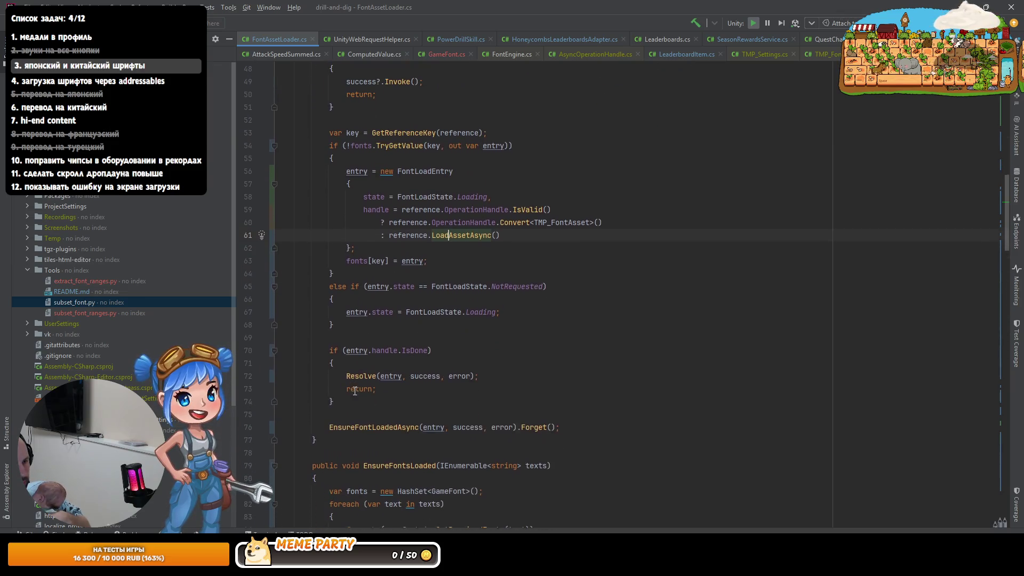
pyautogui.click(383, 424)
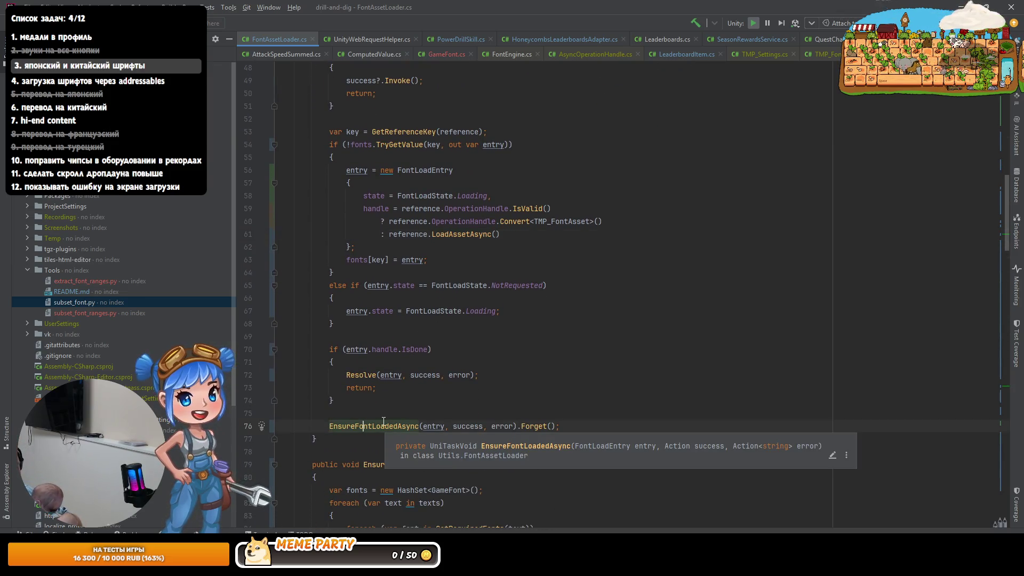
pyautogui.keyDown('ctrl'); pyautogui.click(383, 422); pyautogui.keyUp('ctrl')
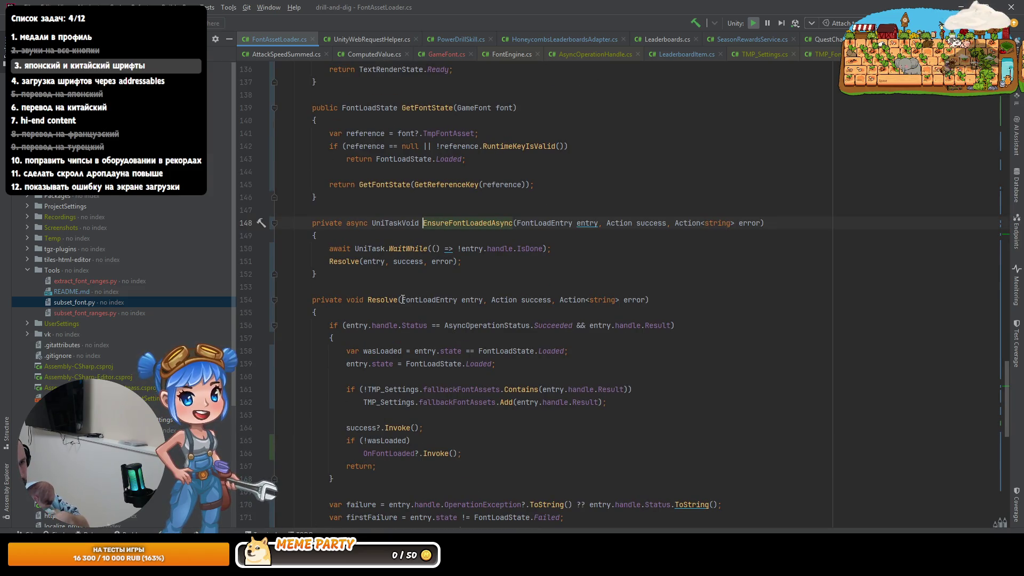
pyautogui.click(368, 257)
pyautogui.click(599, 248)
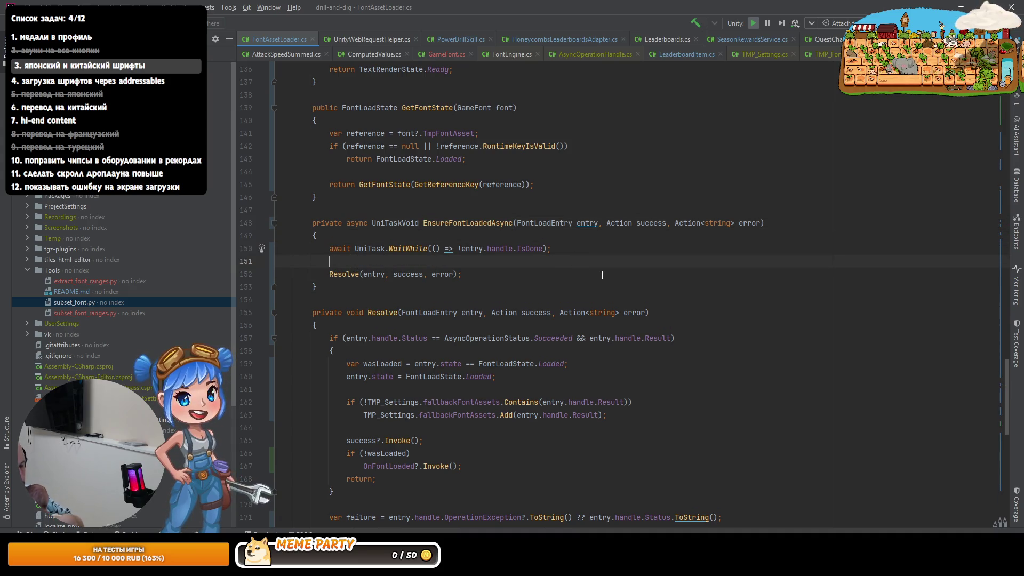
# Step: Insert 'await UniTask.Delay(3000);' on a new line after the WaitWhile call in EnsureFontLoadedAsync
pyautogui.press('Return')
pyautogui.write('awa')
pyautogui.press('Return')
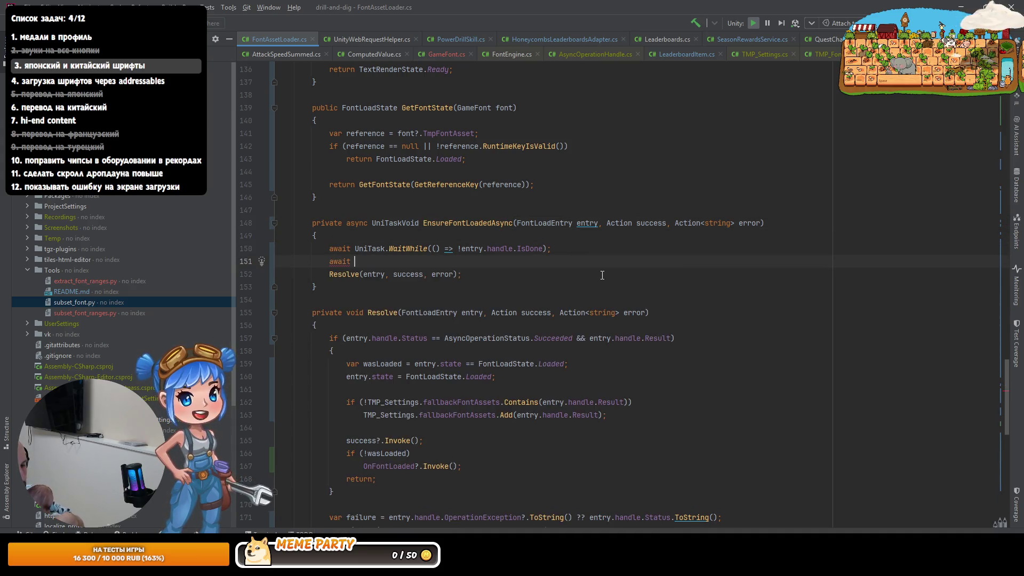
pyautogui.write('U')
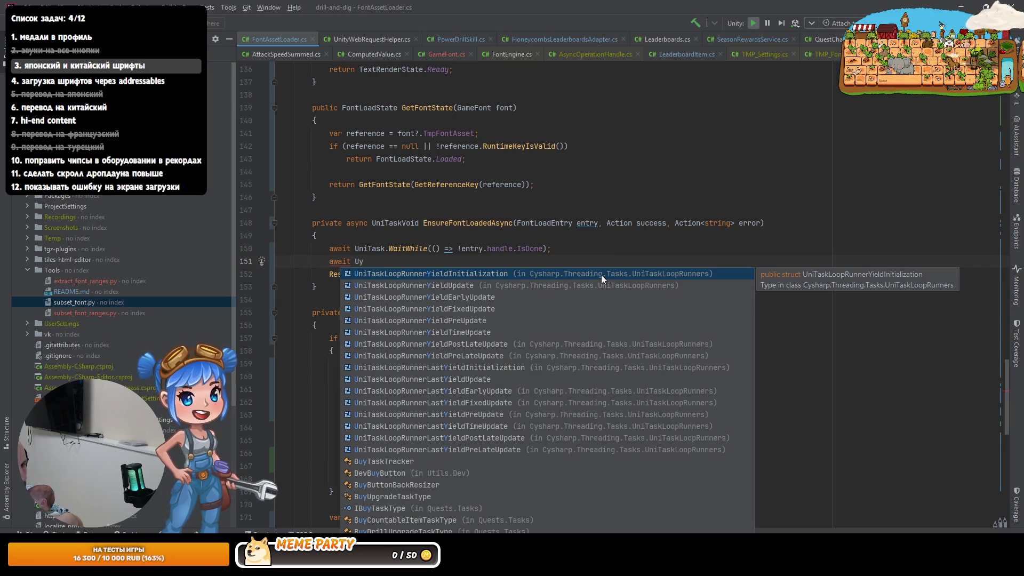
pyautogui.press('Return')
pyautogui.write('.')
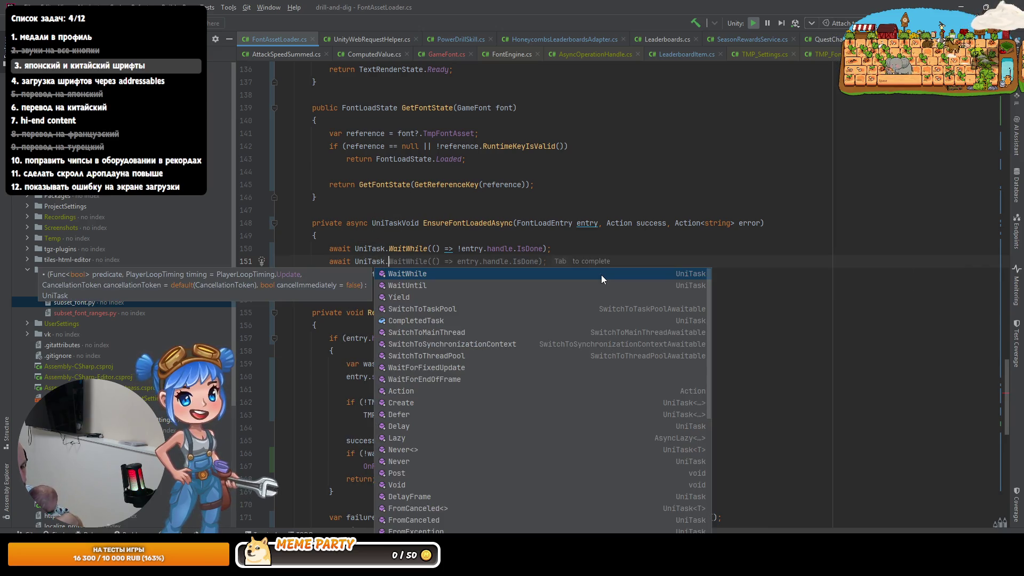
pyautogui.write('D')
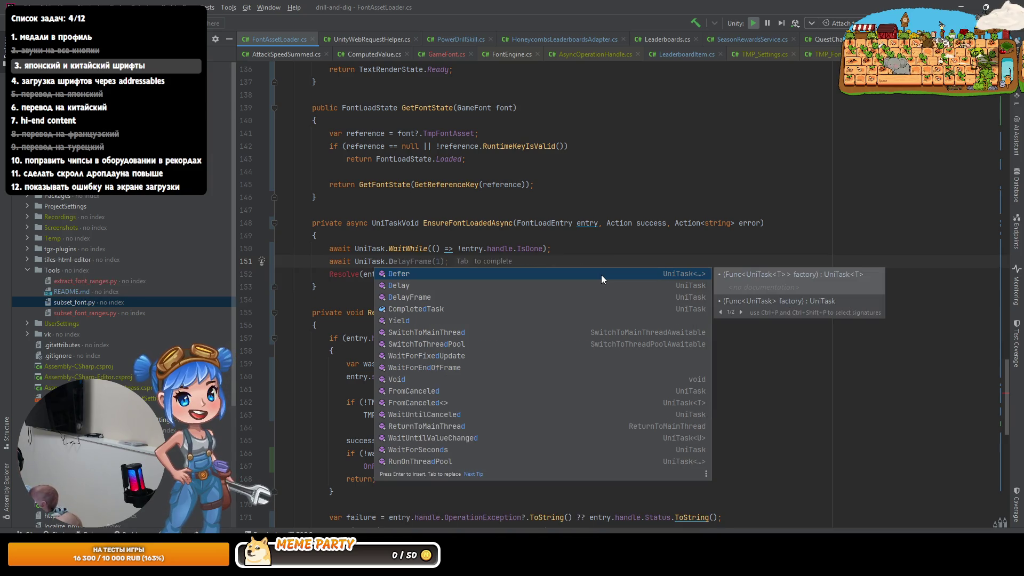
pyautogui.press('Down')
pyautogui.press('Return')
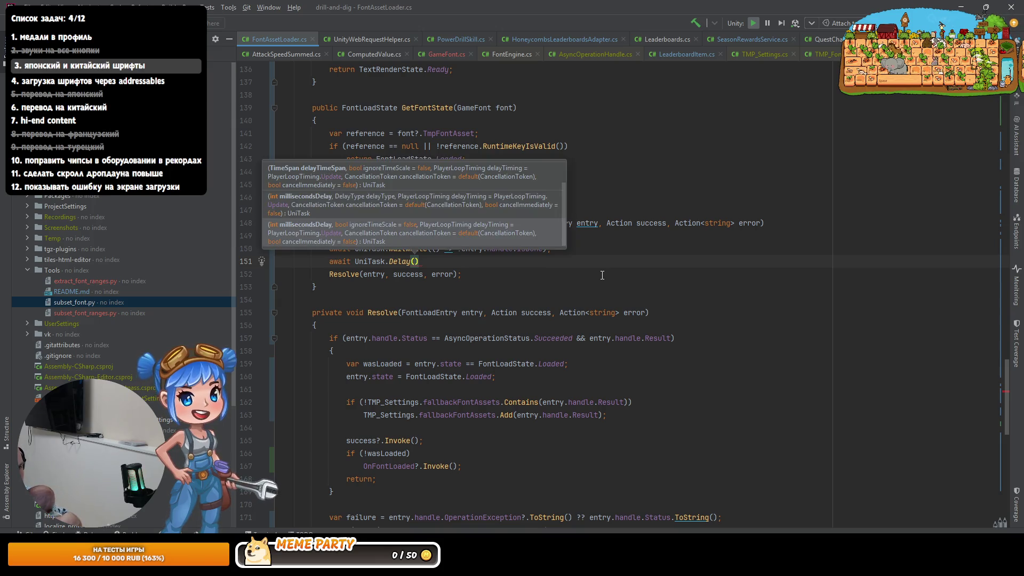
pyautogui.hotkey('ctrl', 'shift', 'space')
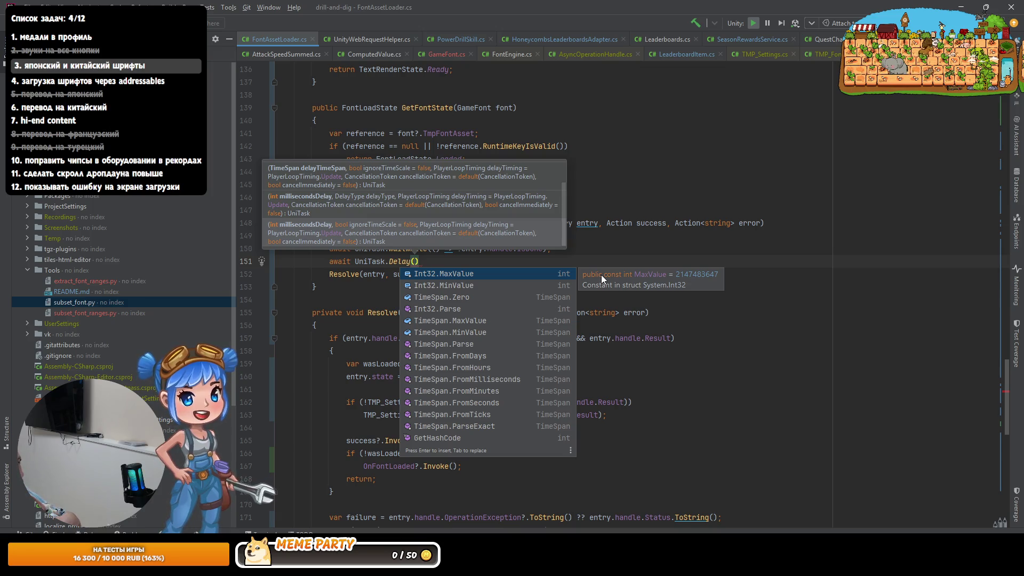
pyautogui.press('Escape')
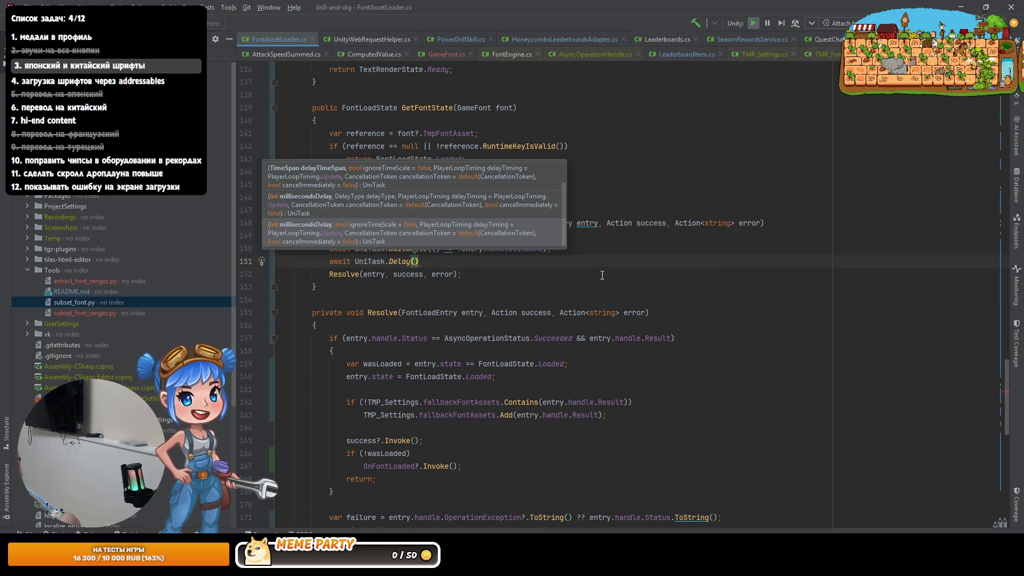
pyautogui.write('1000')
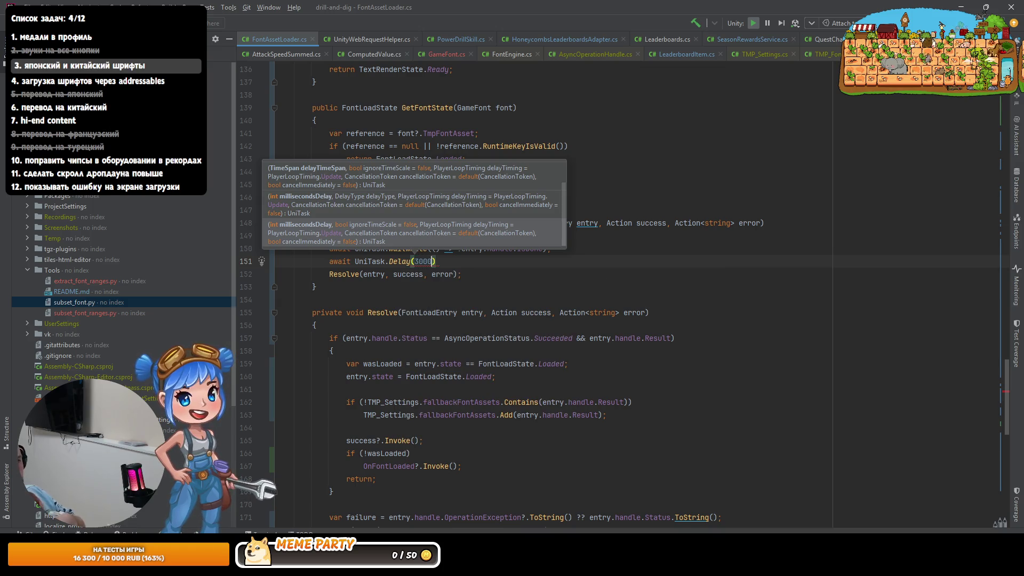
pyautogui.write(')')
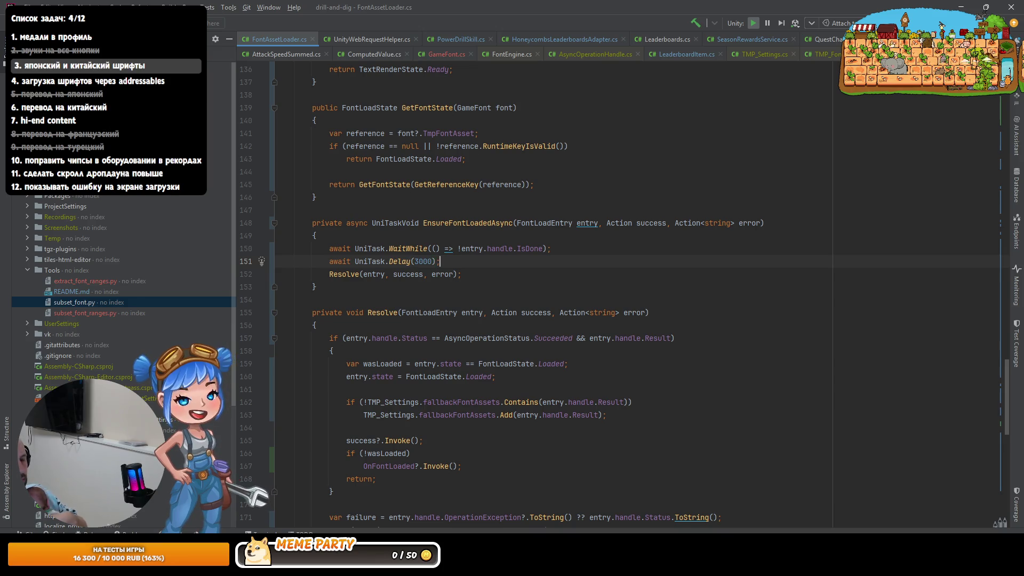
pyautogui.hotkey('alt', 'Tab')
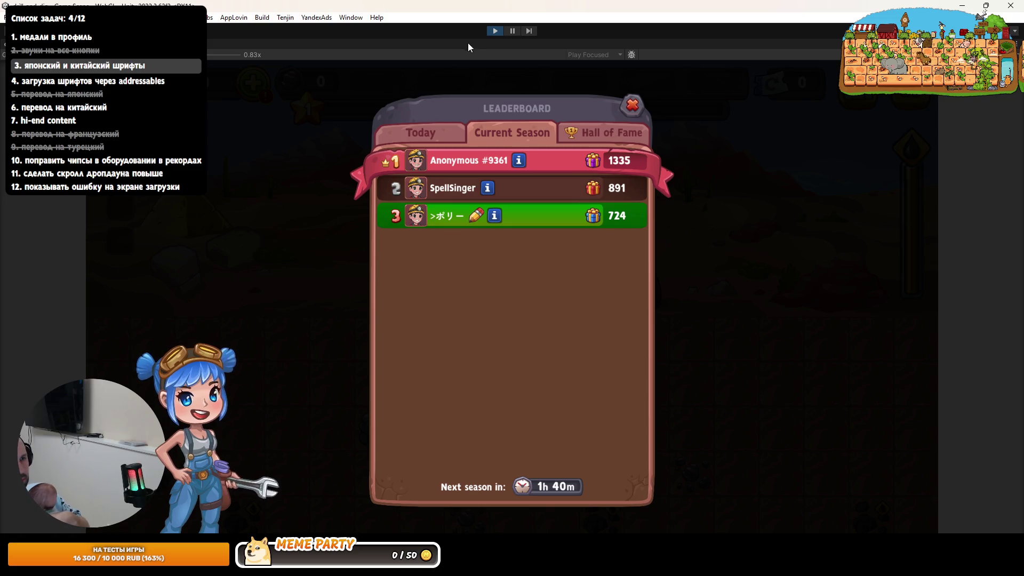
# Step: Rerun the game maximized and view the Current Season leaderboard showing the third nickname as 'Loading...'
pyautogui.click(495, 31)
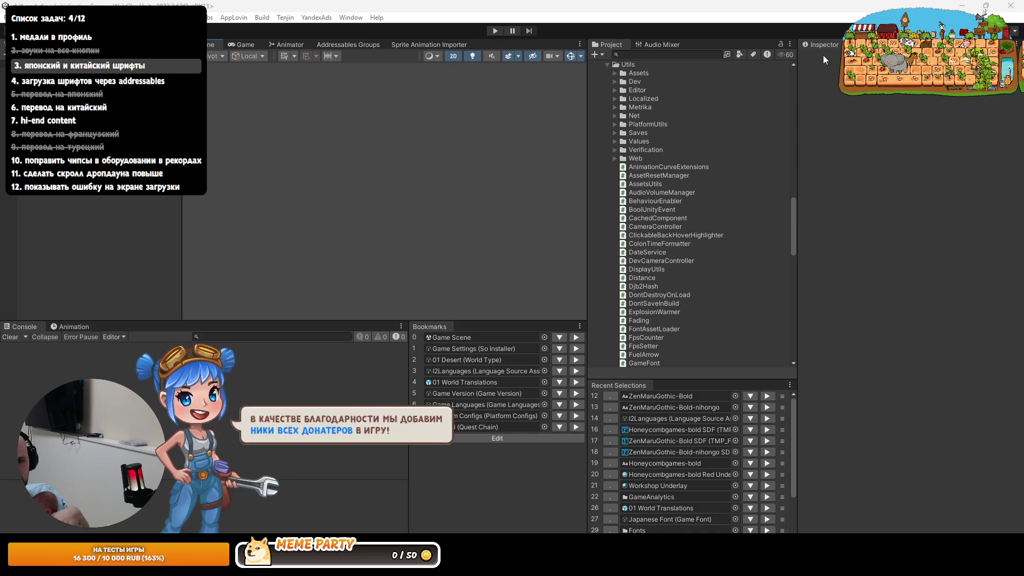
pyautogui.click(495, 31)
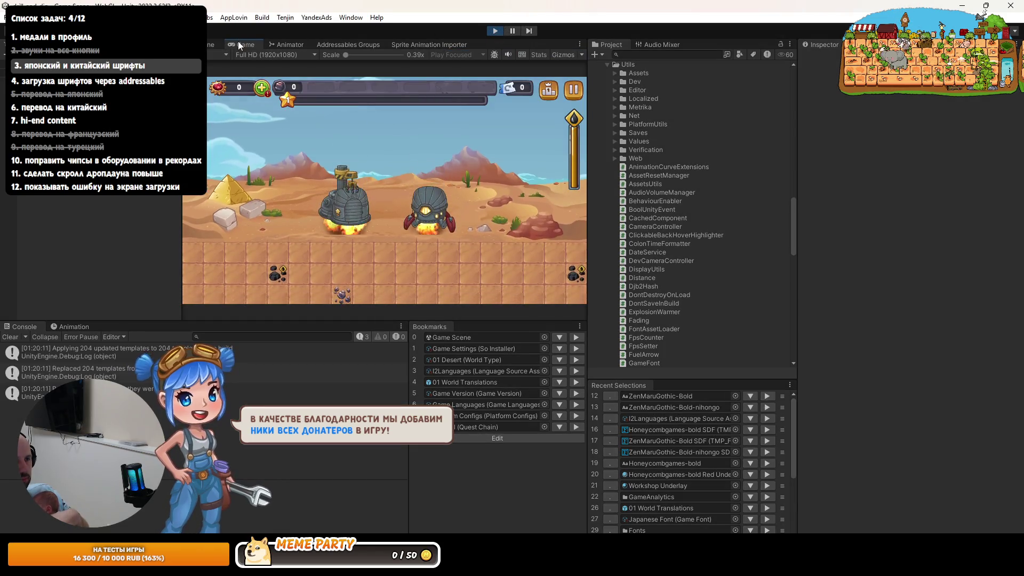
pyautogui.doubleClick(245, 44)
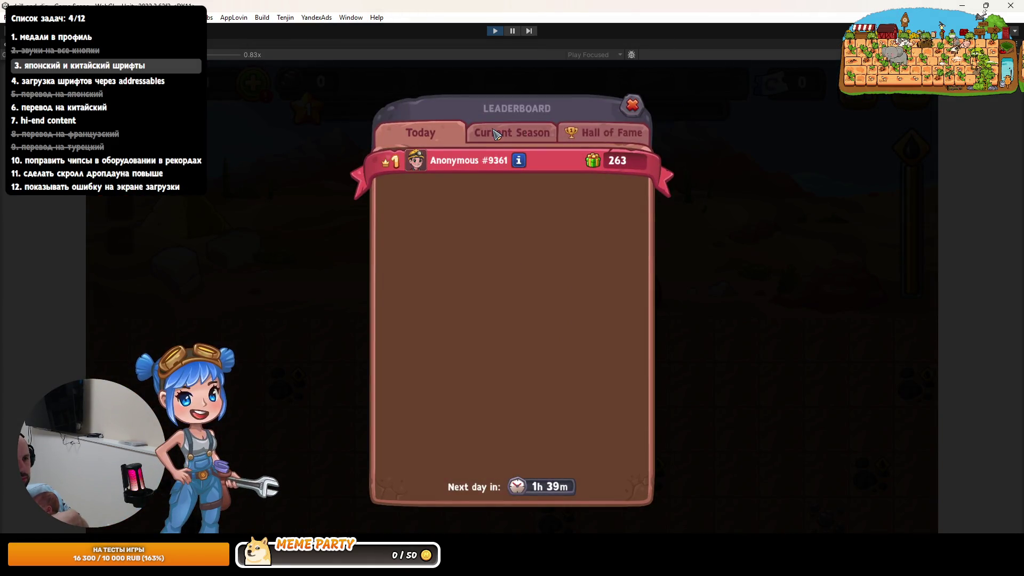
pyautogui.click(494, 131)
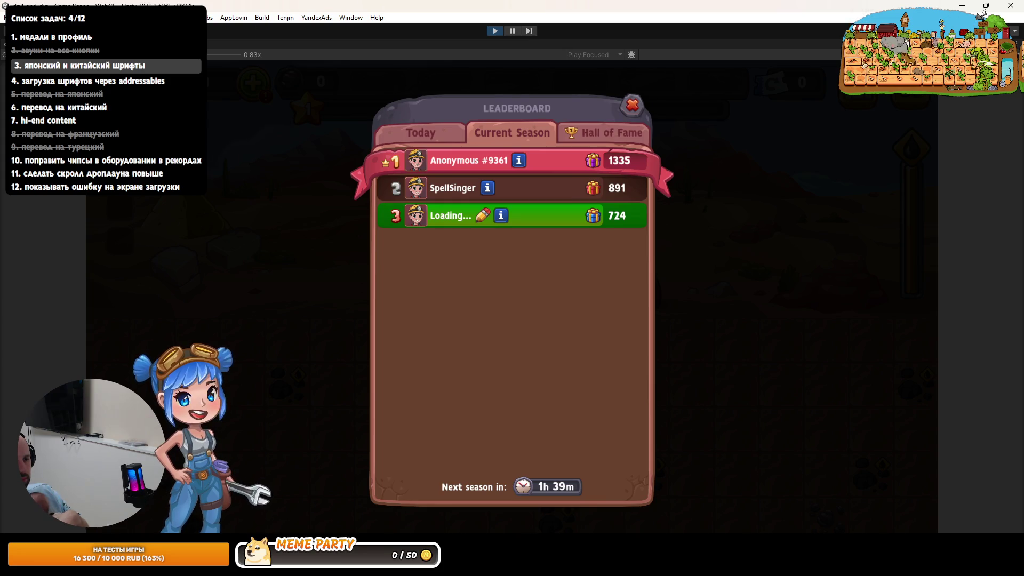
# Step: Change the delay to UniTask.Delay(3000, DelayType.Realtime) and return to Unity
pyautogui.hotkey('alt', 'Tab')
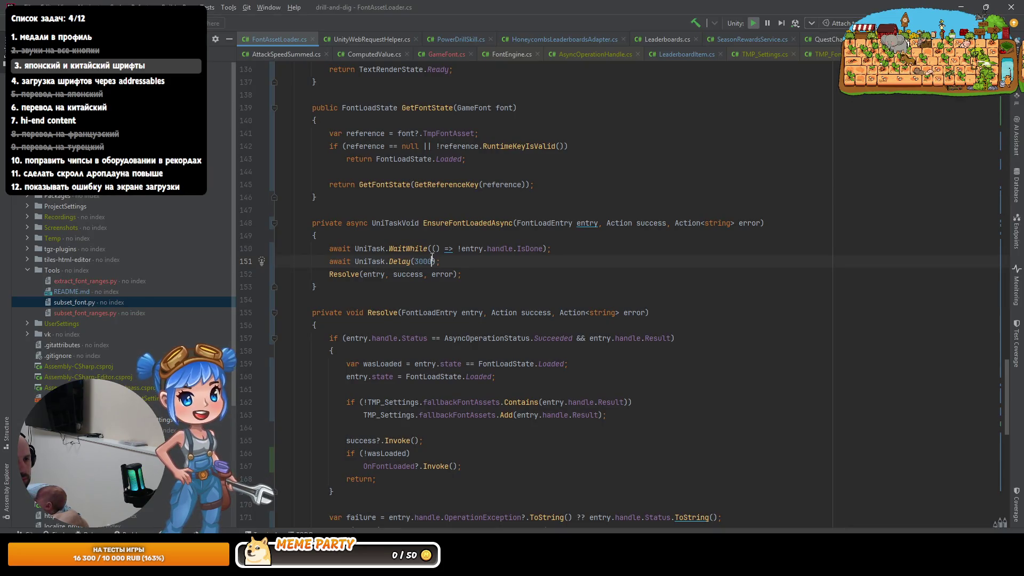
pyautogui.write('D')
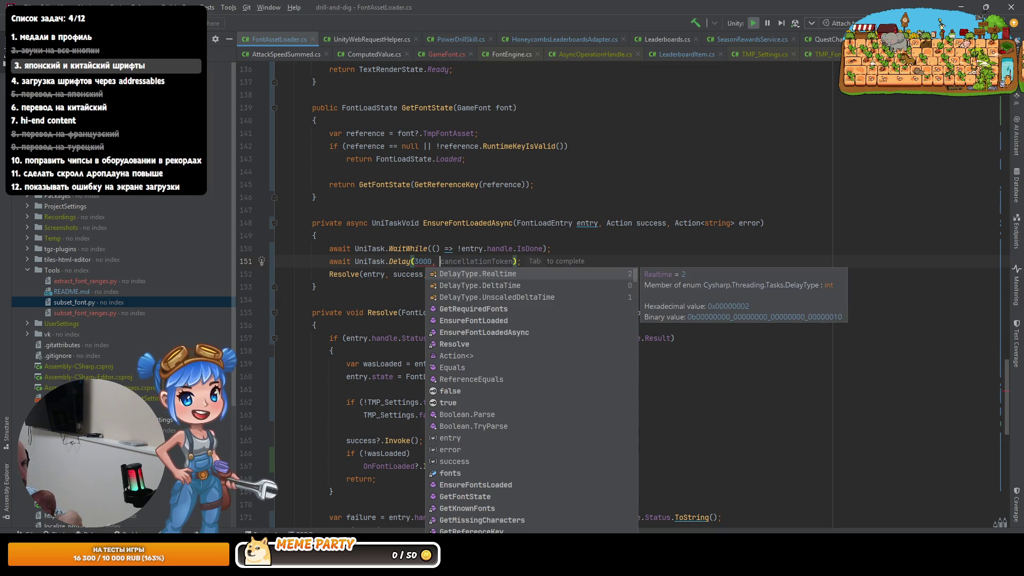
pyautogui.press('Return')
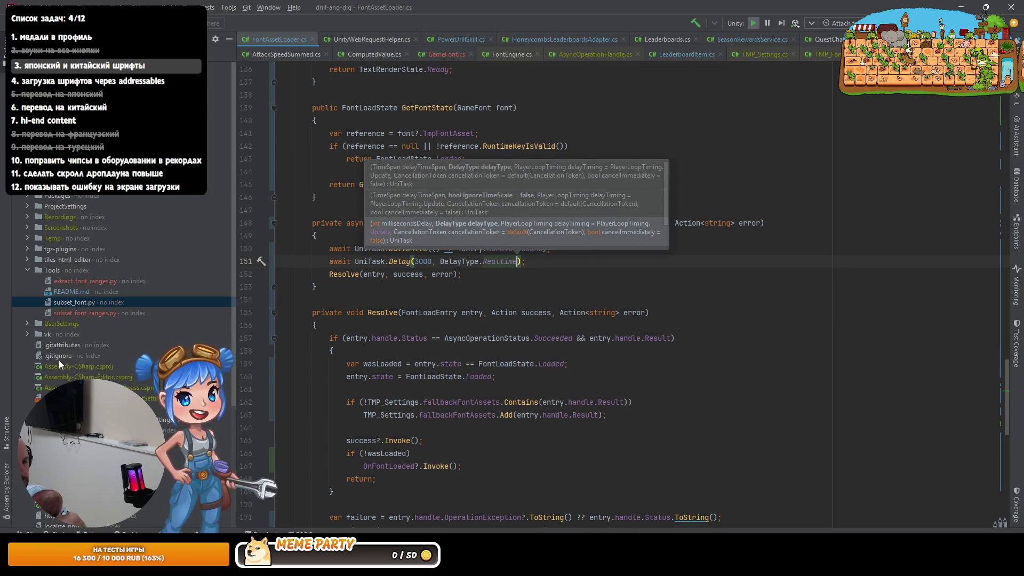
pyautogui.hotkey('alt', 'Tab')
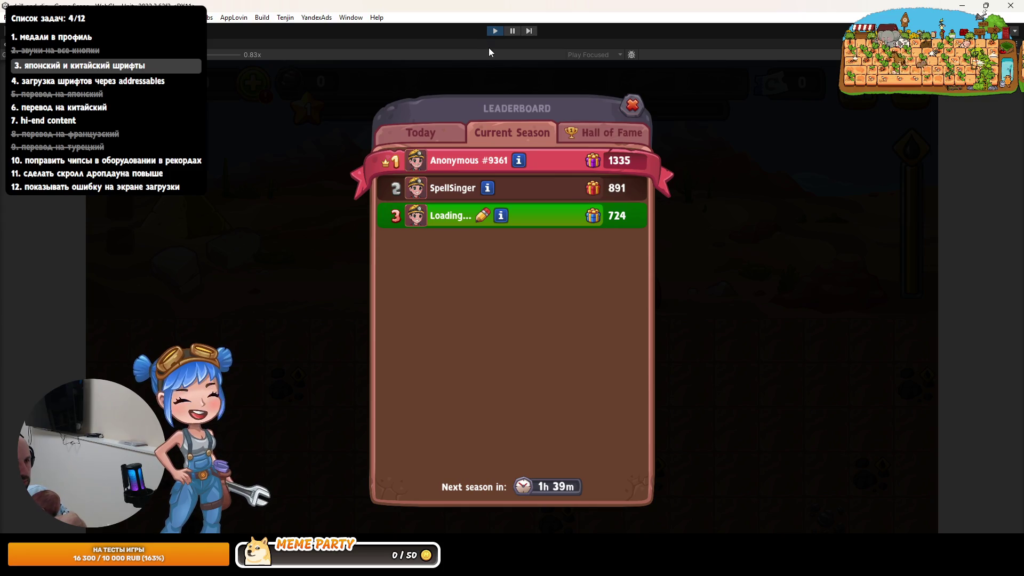
# Step: Restart Play mode, view the Current Season leaderboard, then open the Twitch channel in the browser
pyautogui.click(495, 30)
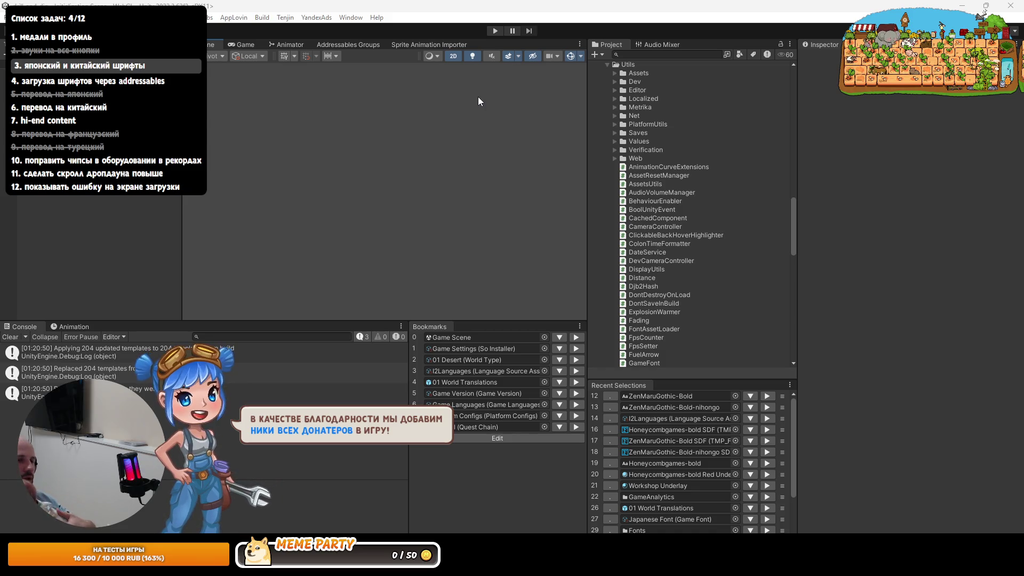
pyautogui.click(496, 31)
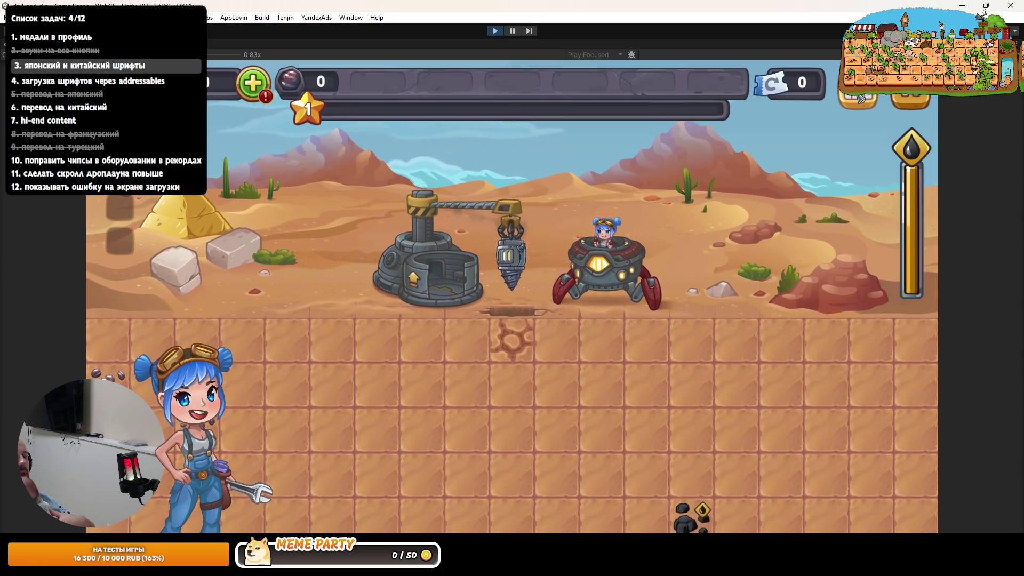
pyautogui.click(861, 98)
pyautogui.click(527, 138)
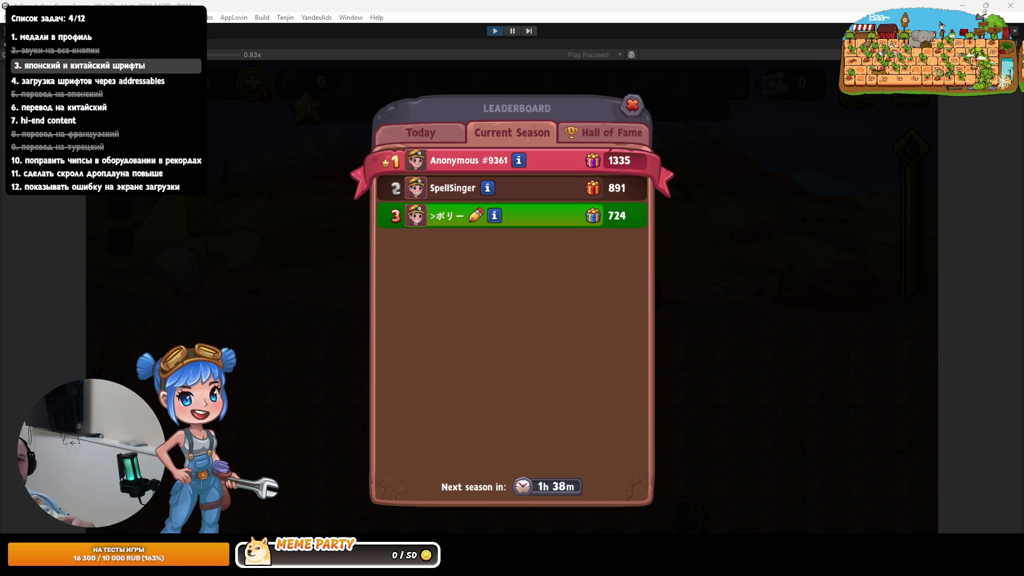
pyautogui.hotkey('alt', 'Tab')
pyautogui.click(484, 266)
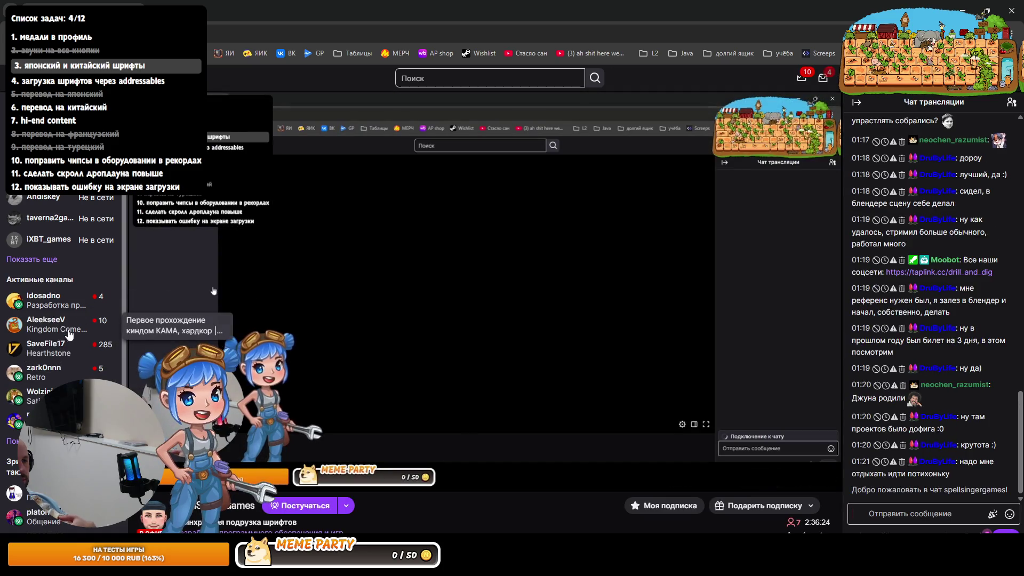
# Step: Open the Software and Game Development category page on Twitch
pyautogui.click(203, 532)
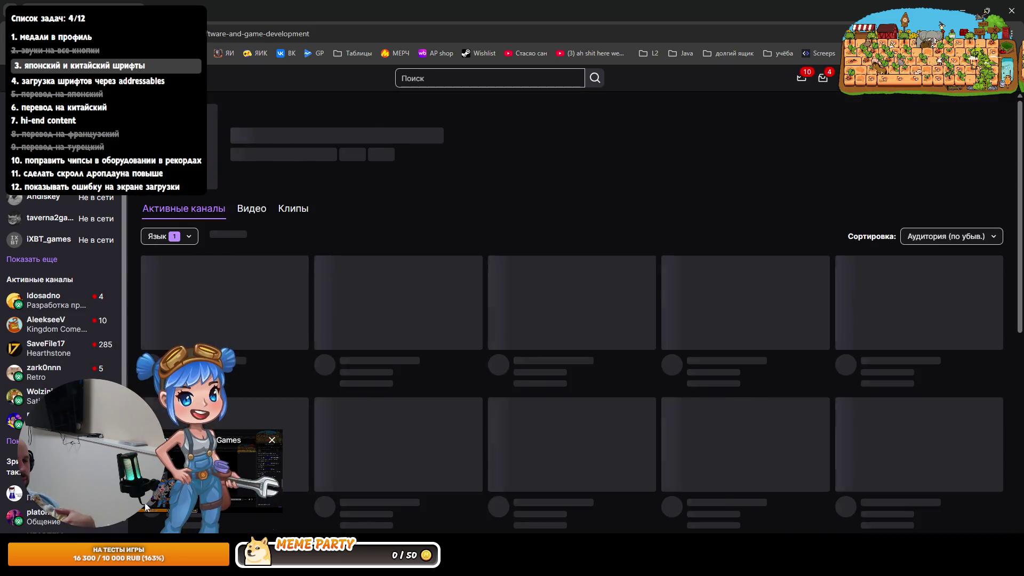